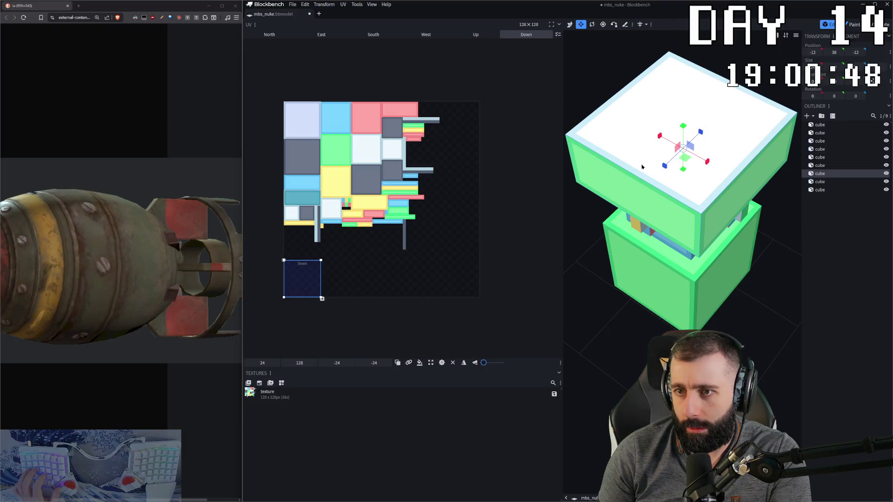
Select every cube and generate a new 64×64 template texture for the model.
click(302, 119)
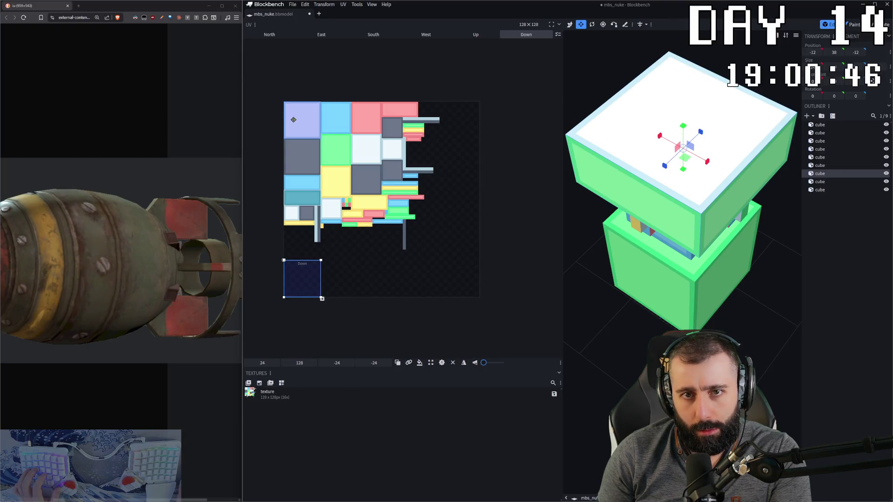
key(Delete)
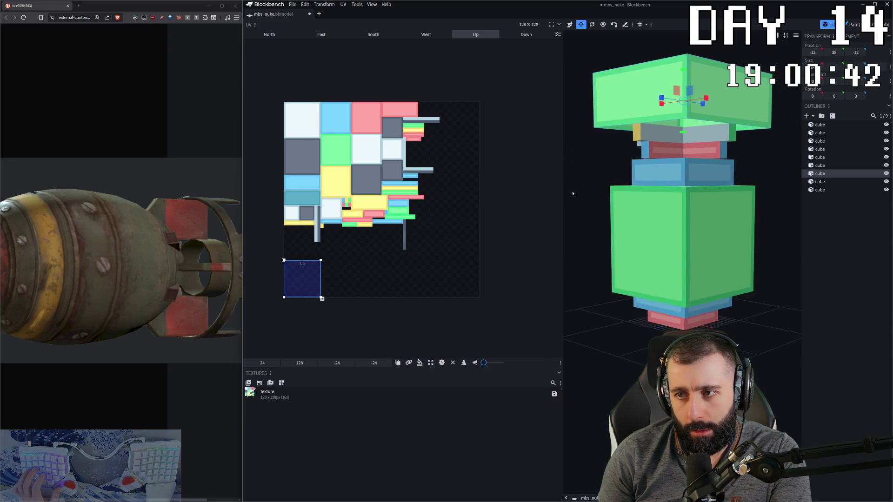
mouse_move(567, 199)
mouse_down()
mouse_move(604, 186)
mouse_move(772, 176)
mouse_move(461, 287)
mouse_up()
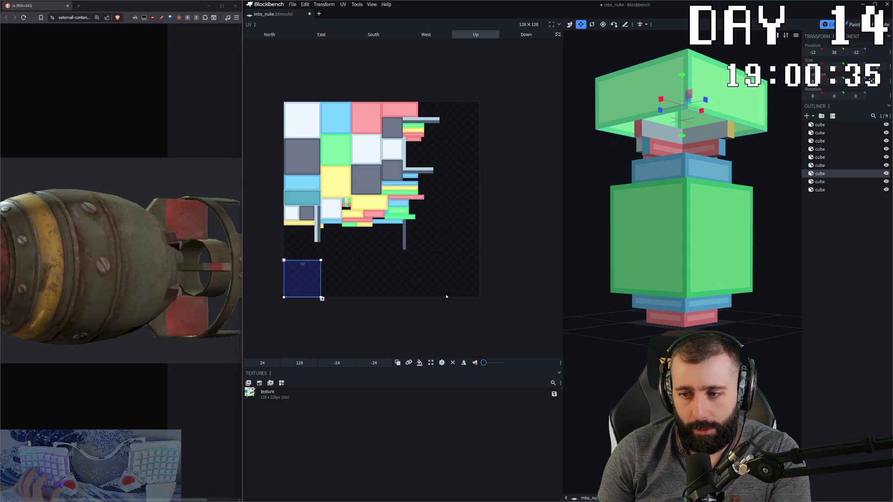
key(ctrl+a)
click(259, 383)
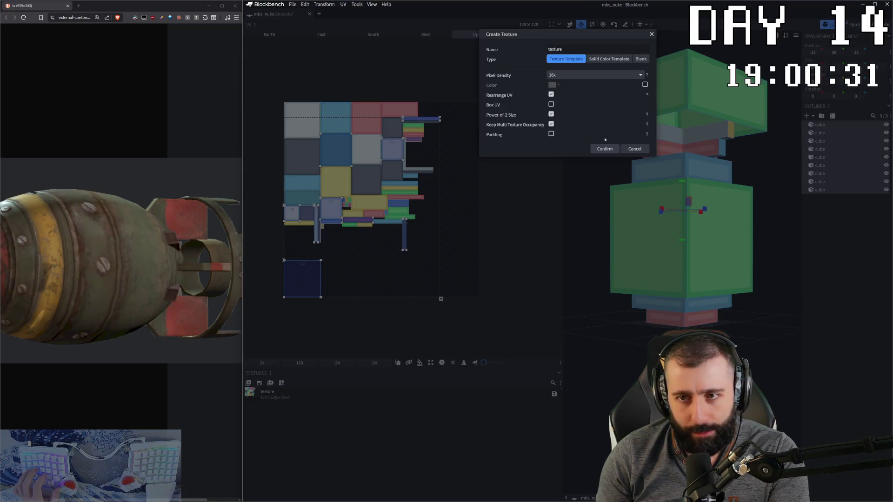
click(650, 150)
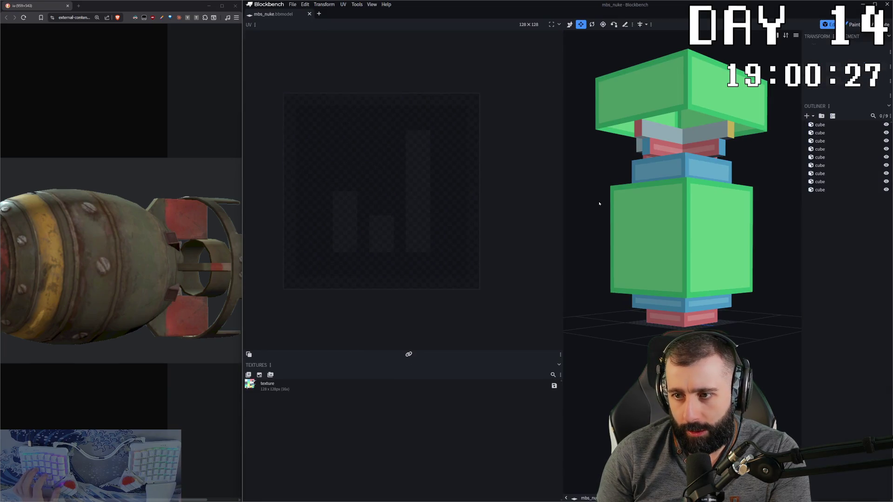
key(ctrl+a)
click(259, 384)
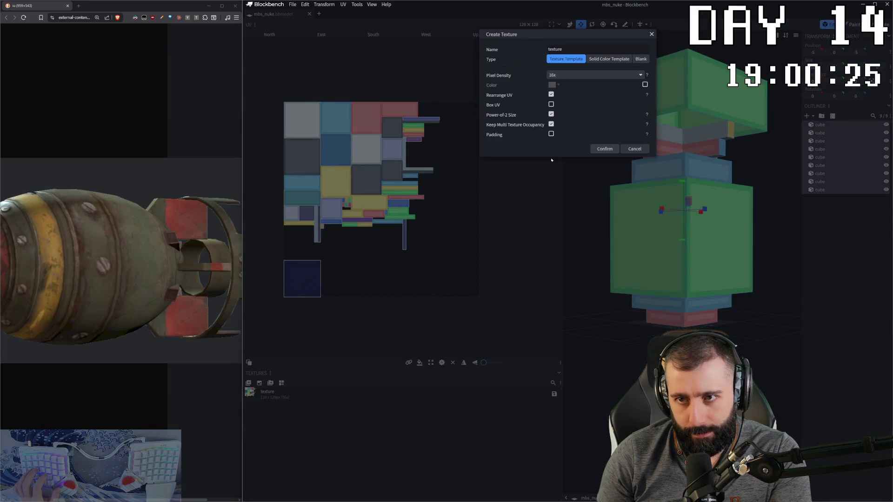
click(607, 149)
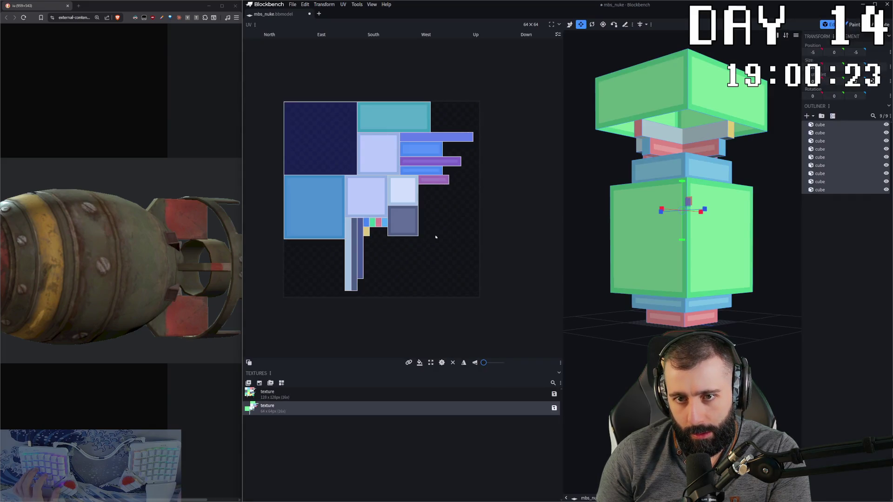
Delete the old 128×128 texture and clear the cube selection.
click(302, 397)
key(Delete)
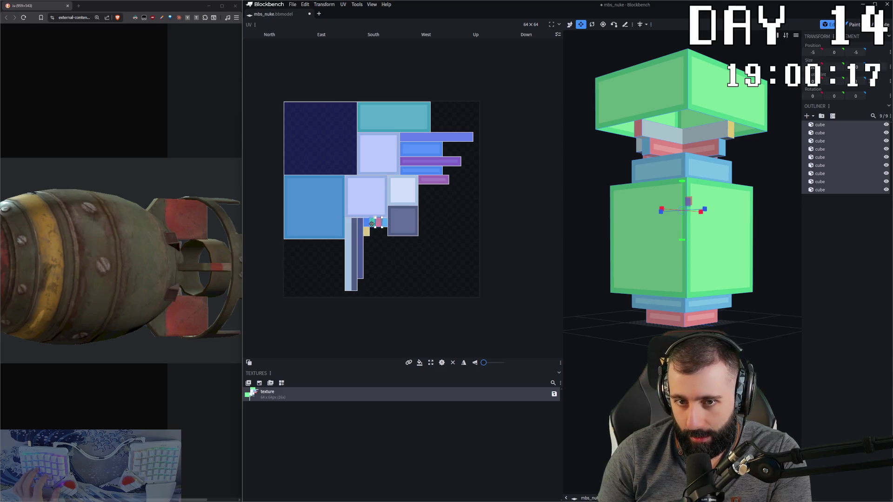
click(608, 357)
mouse_move(608, 357)
mouse_down()
mouse_move(598, 289)
mouse_move(640, 287)
mouse_move(691, 266)
mouse_up()
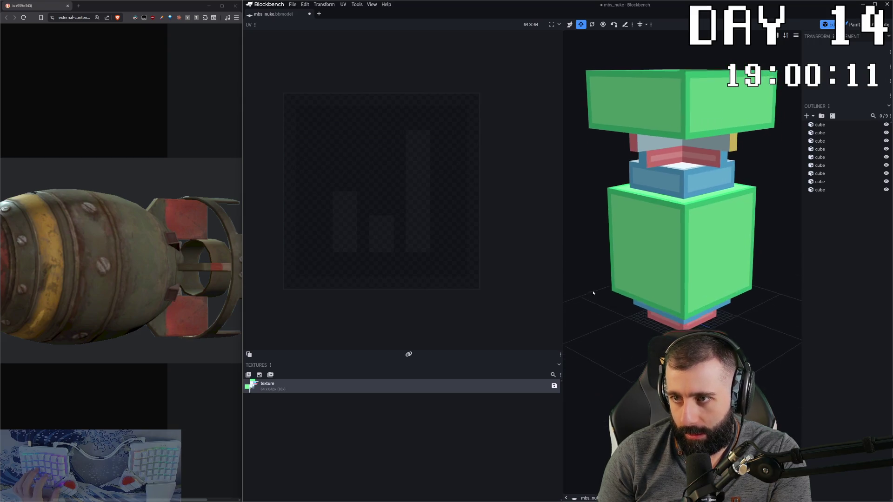
Paste the copied UV face onto the thin upper cube's small East face.
click(691, 266)
click(762, 145)
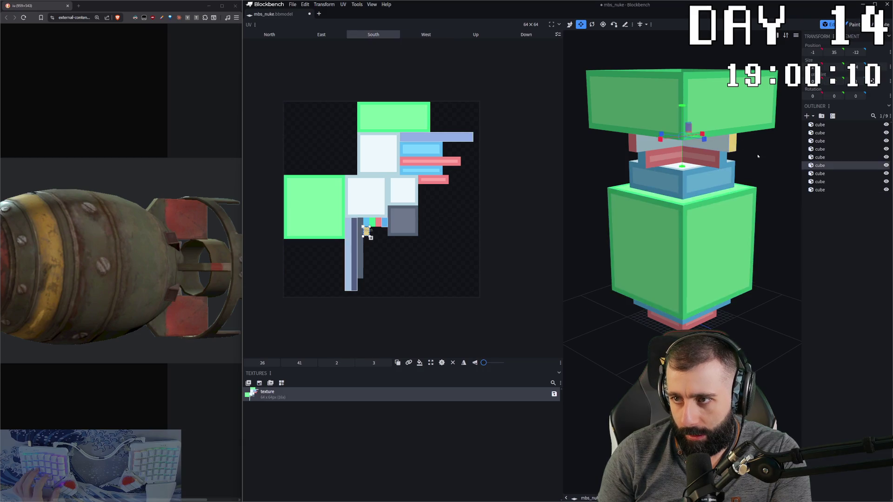
drag(762, 146, 659, 137)
click(659, 137)
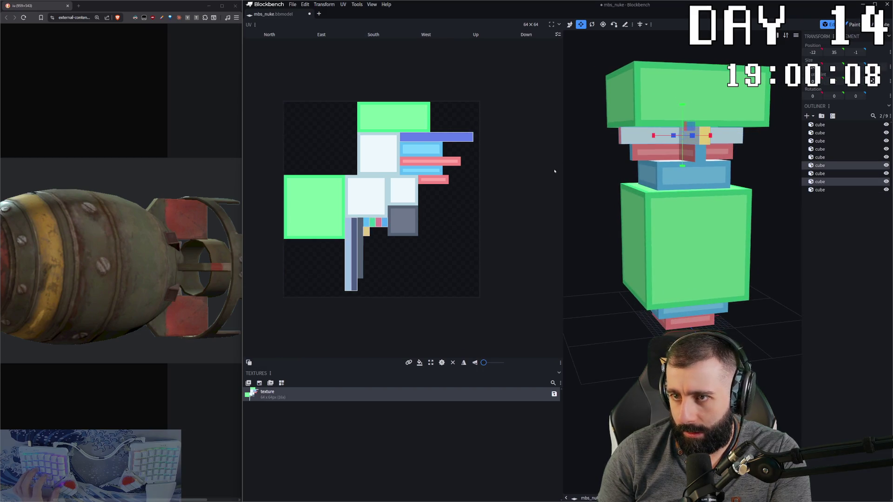
scroll(370, 234, up, 3)
scroll(361, 200, up, 2)
scroll(361, 196, up, 2)
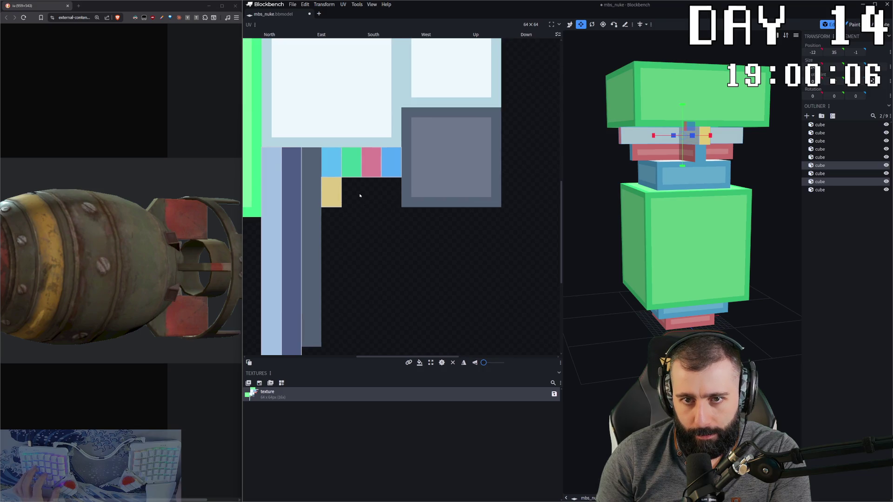
click(351, 170)
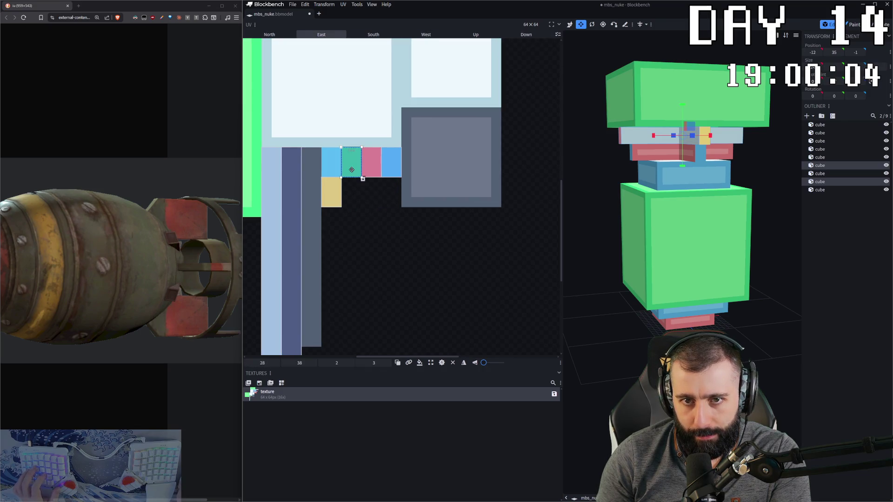
click(400, 213)
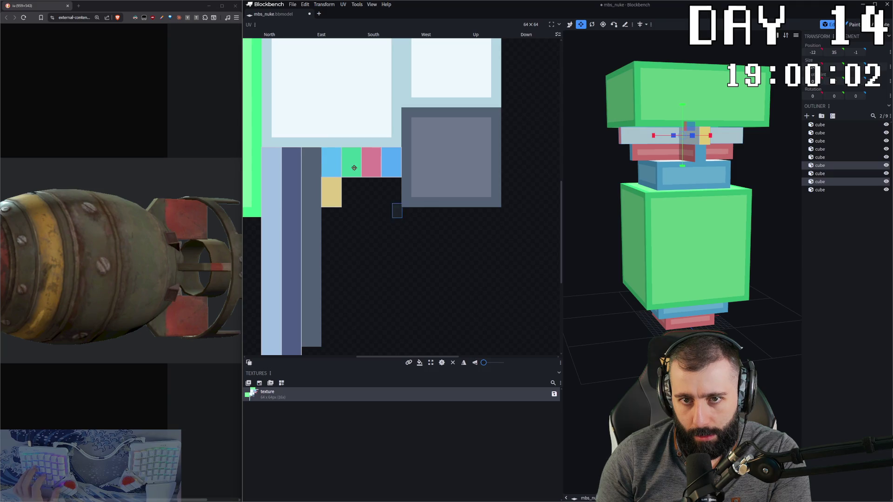
key(ctrl+v)
click(368, 206)
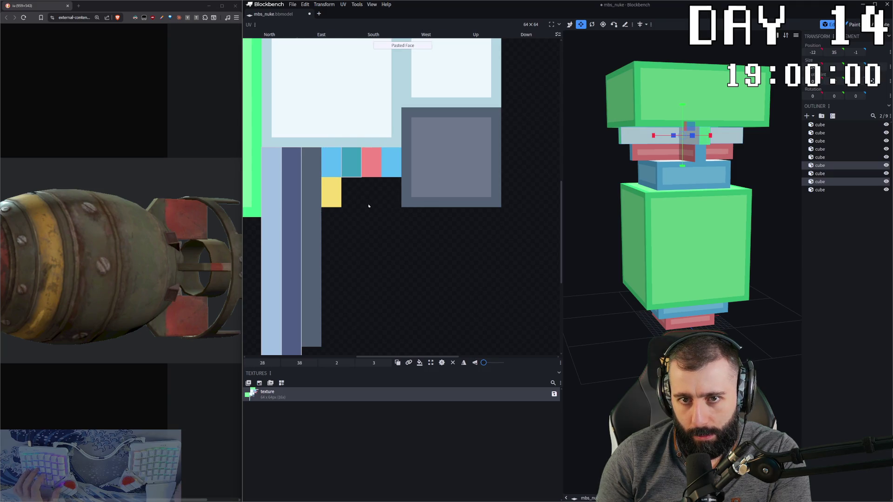
Save the project as mbs_nuke.bbmodel and review the mapped model.
key(ctrl+s)
key(Return)
scroll(369, 205, down, 5)
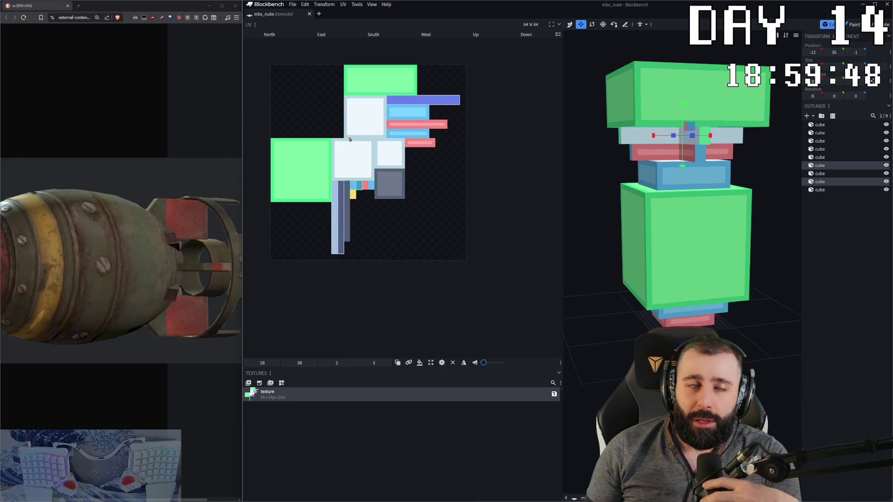
click(688, 318)
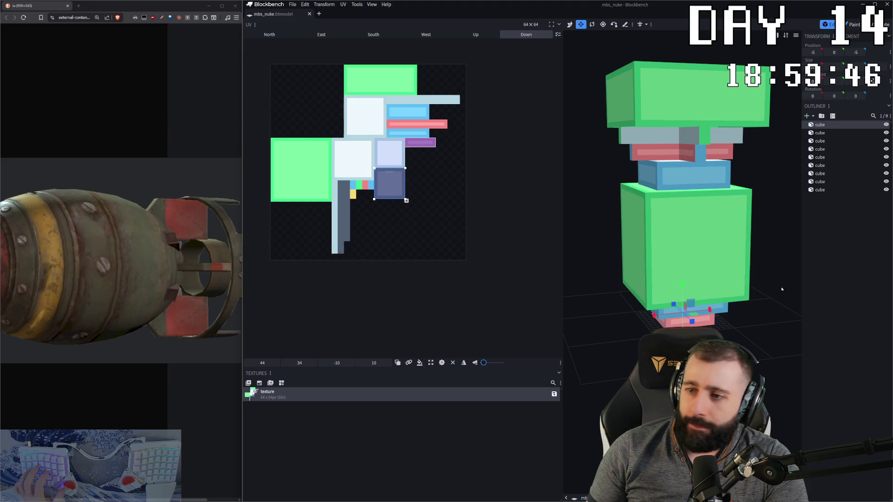
drag(782, 290, 775, 307)
drag(774, 249, 754, 258)
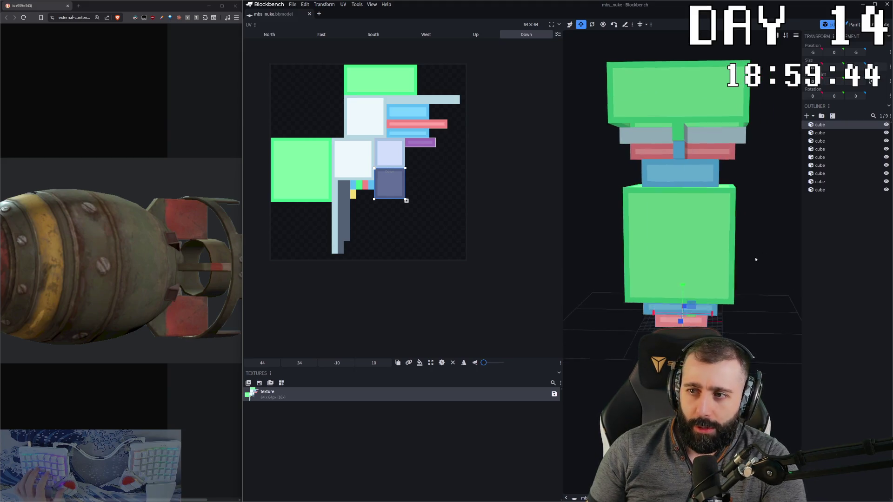
click(332, 417)
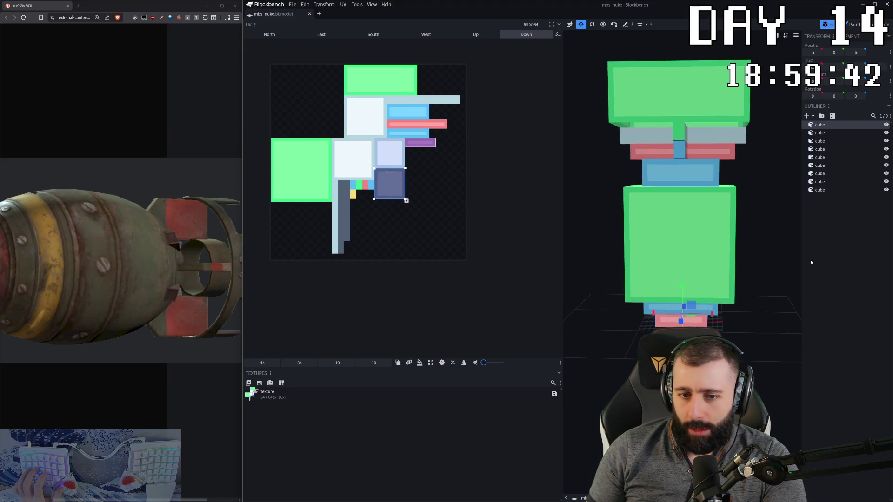
key(ctrl+a)
key(ctrl+a)
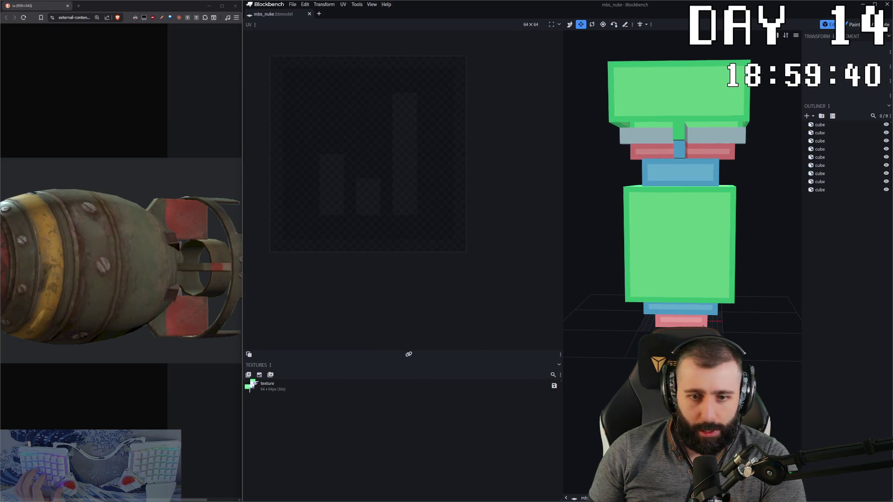
key(ctrl+a)
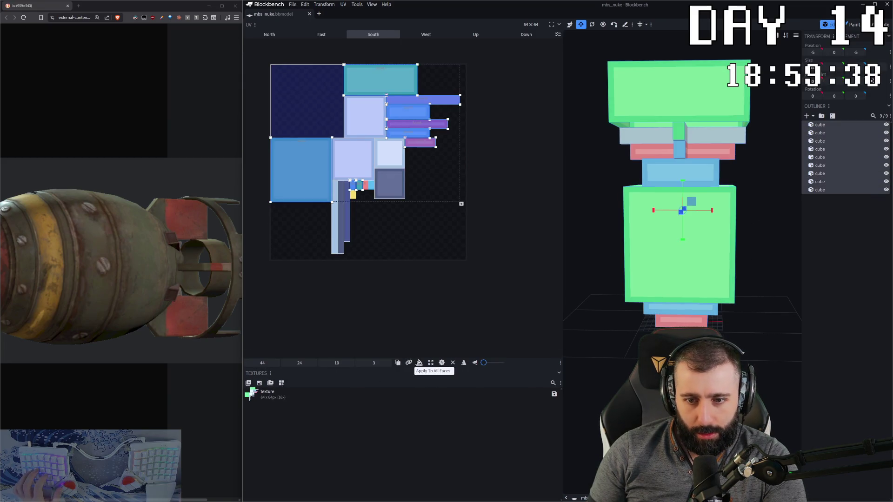
Regenerate the 64×64 texture, delete the duplicate and enter Paint mode.
click(248, 384)
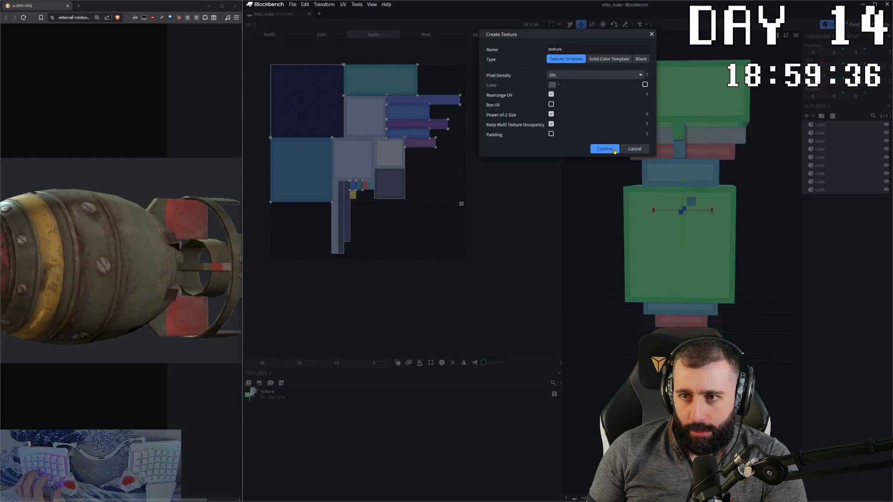
click(604, 150)
key(Delete)
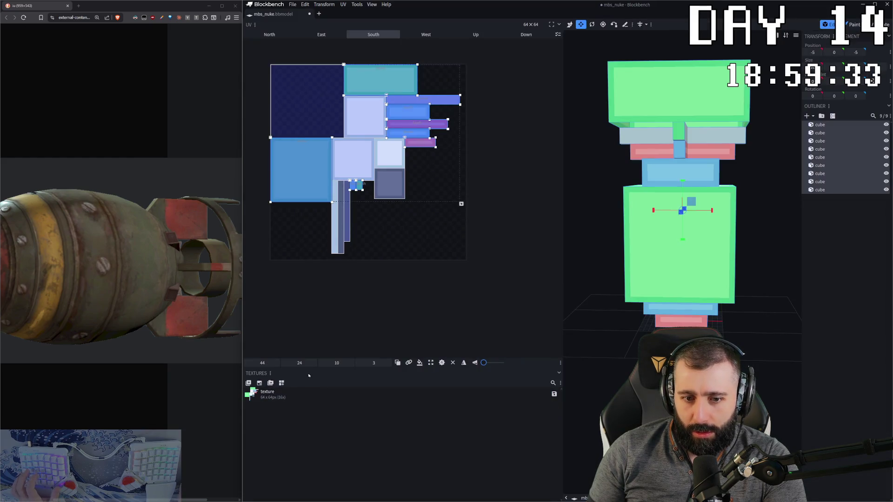
click(299, 398)
click(392, 251)
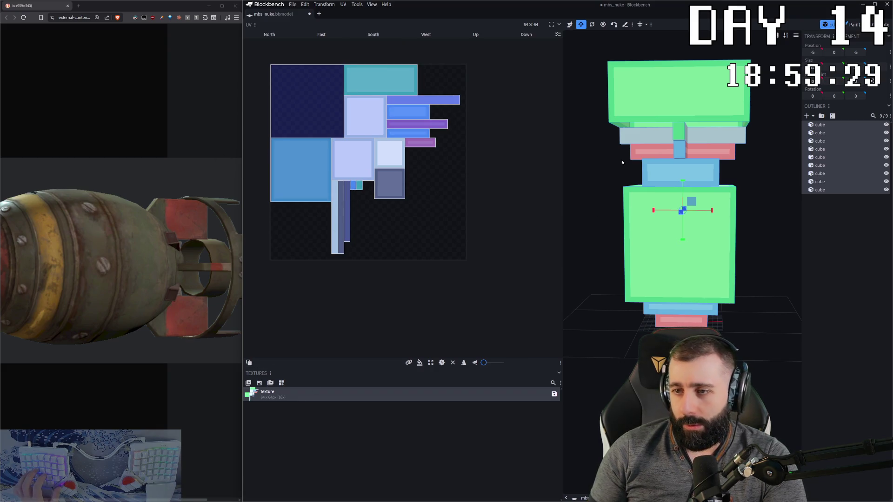
drag(630, 163, 614, 181)
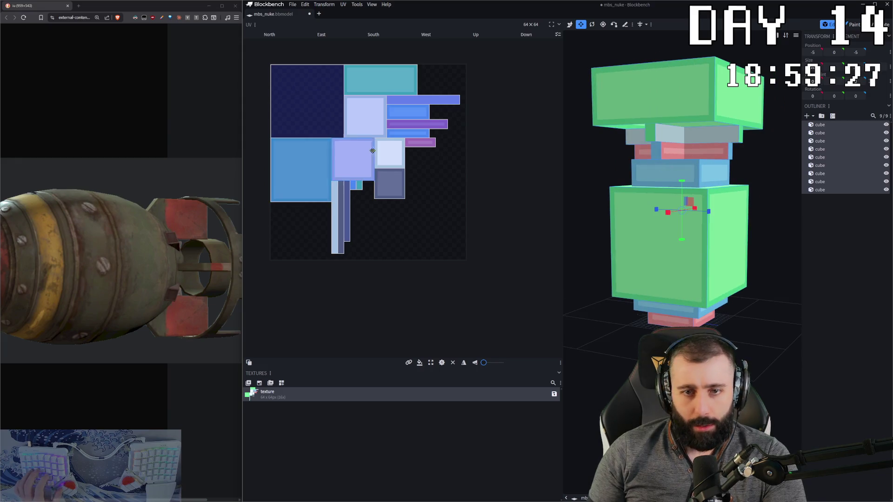
key(2)
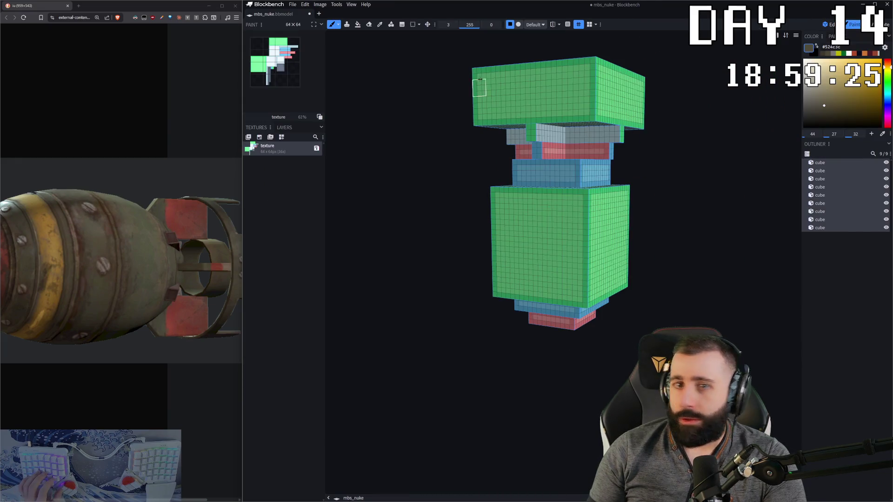
Sample dark olive from the reference and bucket-fill the lower, blue, red and grey cubes.
click(359, 25)
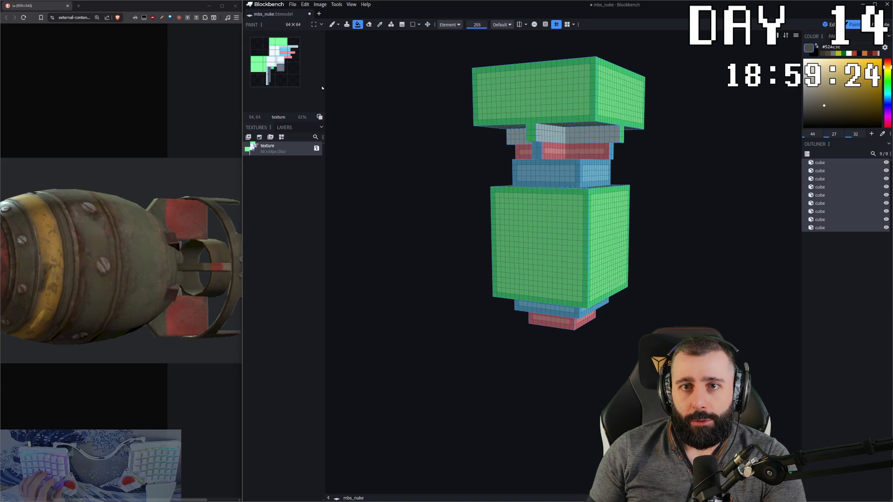
click(883, 135)
click(136, 257)
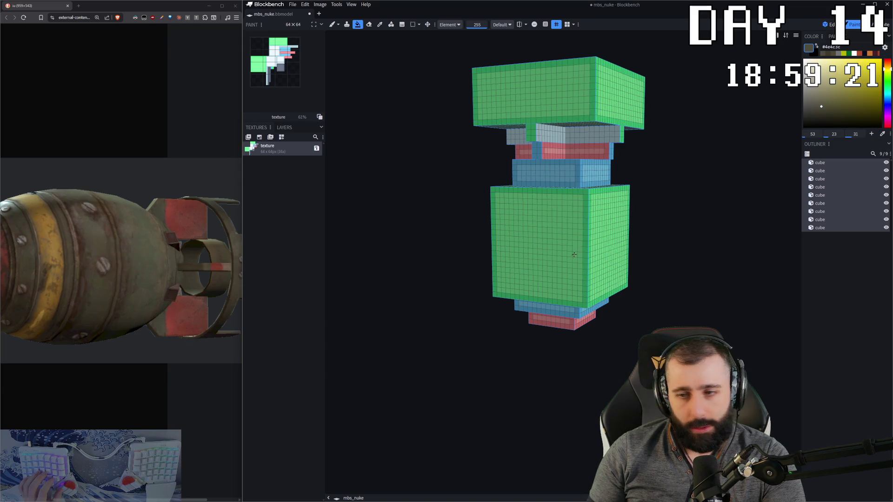
click(549, 322)
click(557, 181)
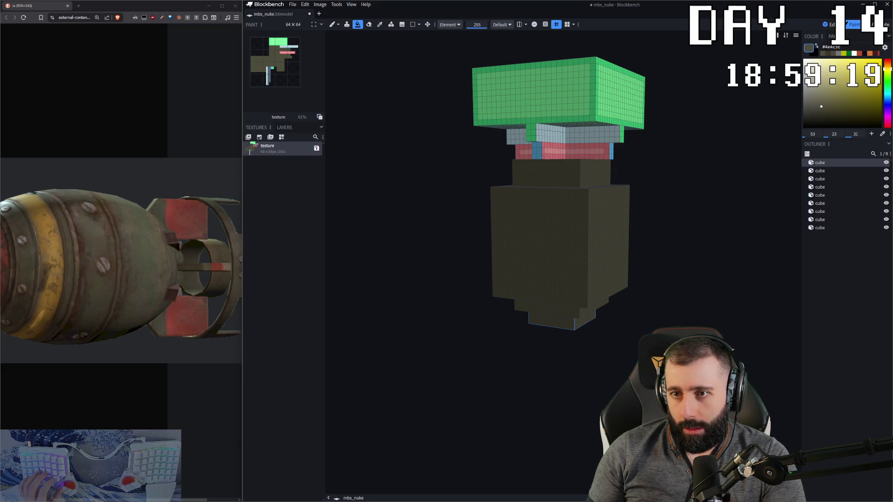
click(542, 157)
click(539, 140)
mouse_move(335, 166)
mouse_down()
mouse_move(383, 188)
mouse_move(365, 160)
mouse_move(487, 119)
mouse_up()
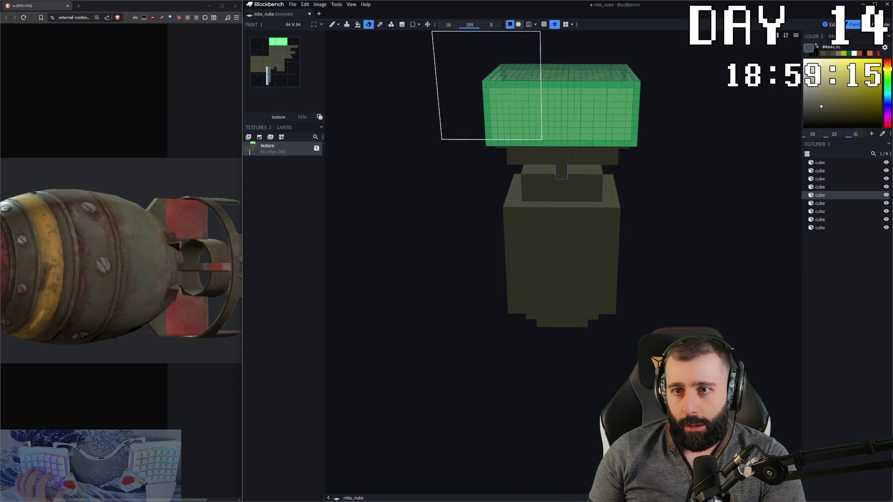
Erase the green paint from the top block's upper faces.
click(369, 23)
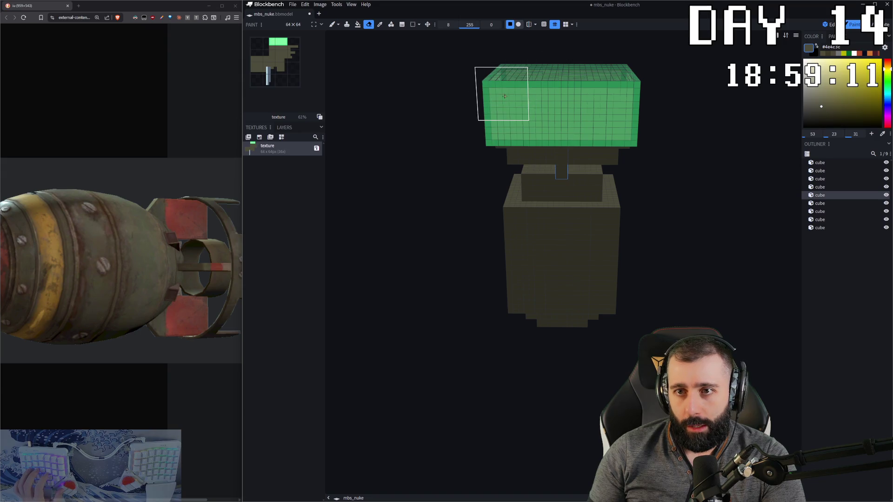
mouse_move(503, 96)
mouse_down()
mouse_move(635, 89)
mouse_move(593, 97)
mouse_up()
right_drag(592, 97, 523, 194)
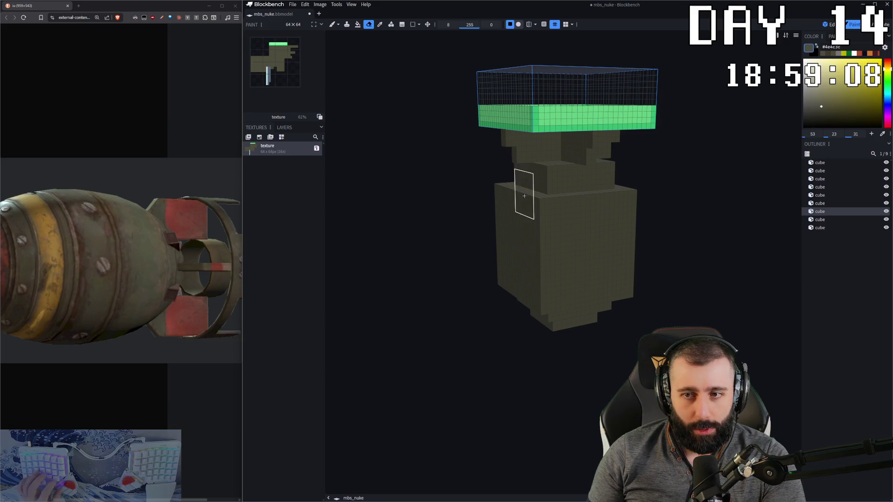
key(b)
drag(451, 116, 616, 117)
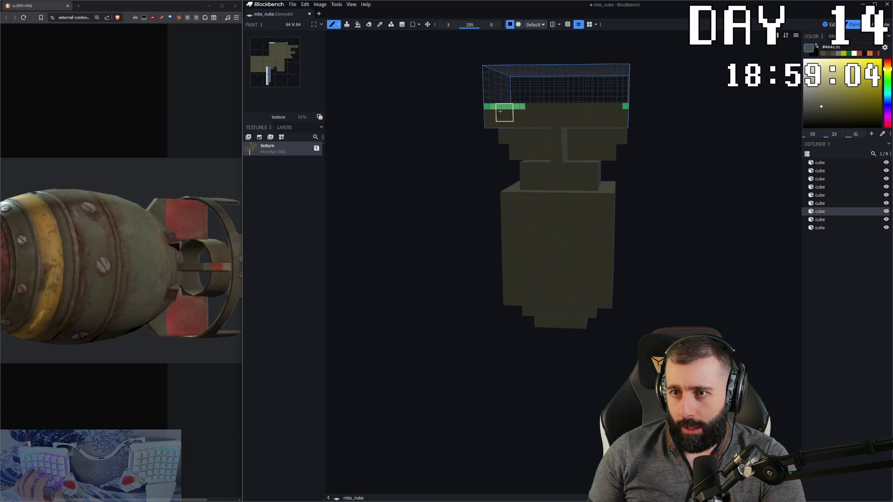
drag(627, 111, 649, 120)
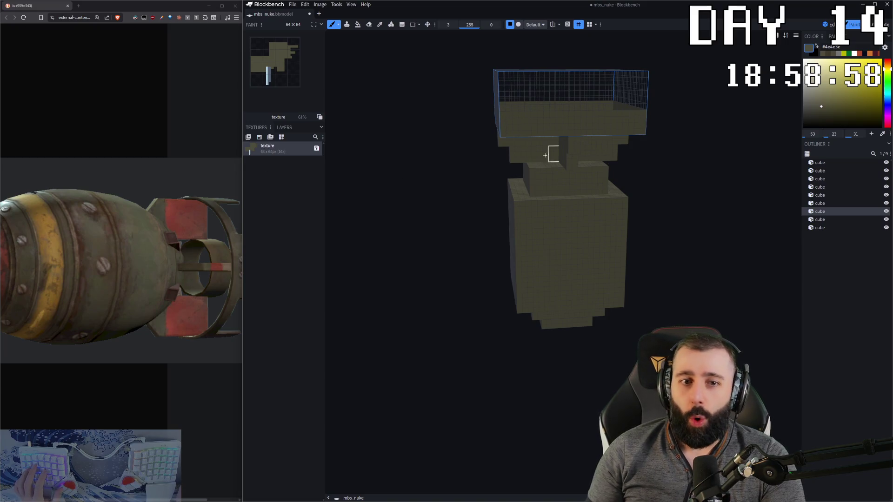
Brush olive over the top block's dark face and strip, checking from several angles.
mouse_move(565, 100)
mouse_down()
mouse_move(677, 150)
mouse_move(702, 144)
mouse_up()
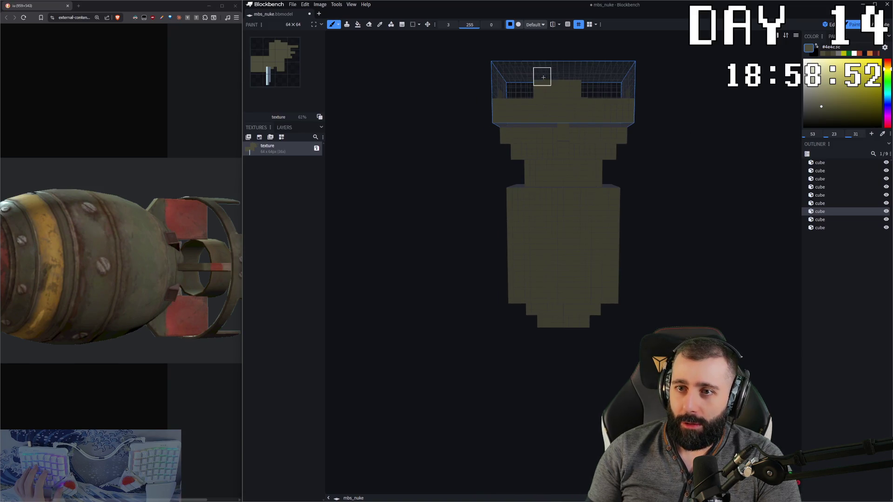
drag(543, 77, 570, 72)
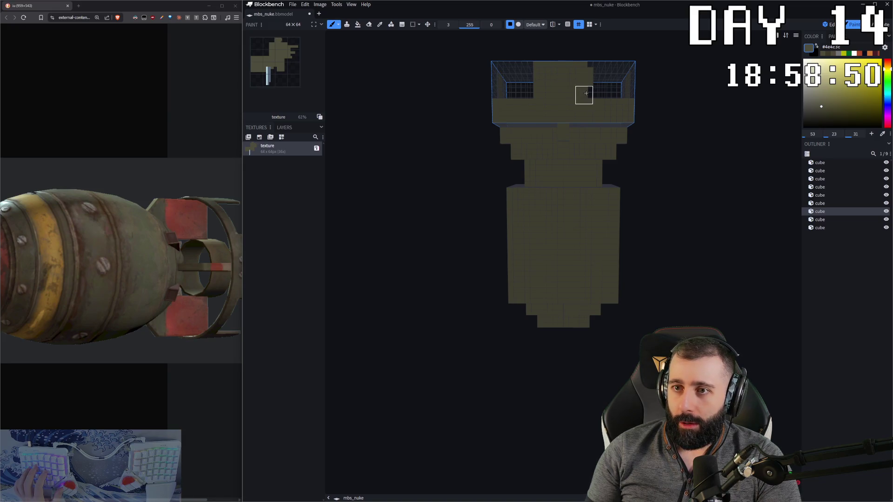
right_drag(573, 89, 629, 132)
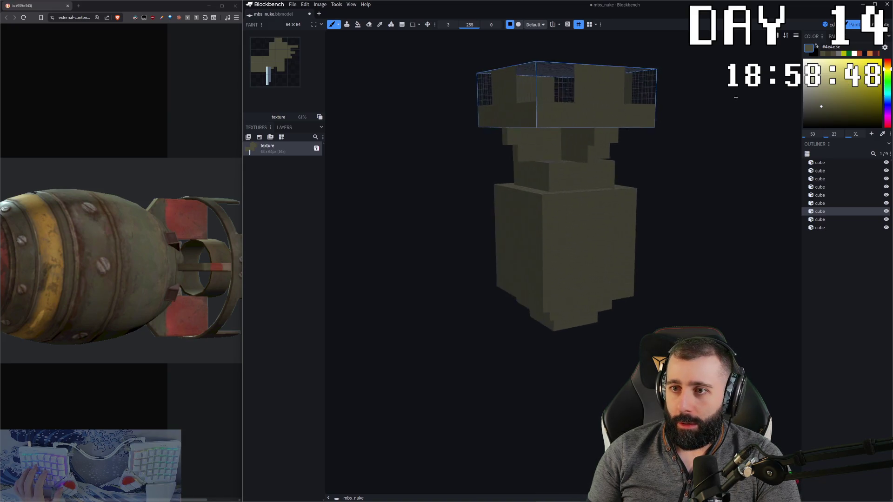
mouse_move(629, 132)
mouse_down()
mouse_move(636, 75)
mouse_move(556, 231)
mouse_up()
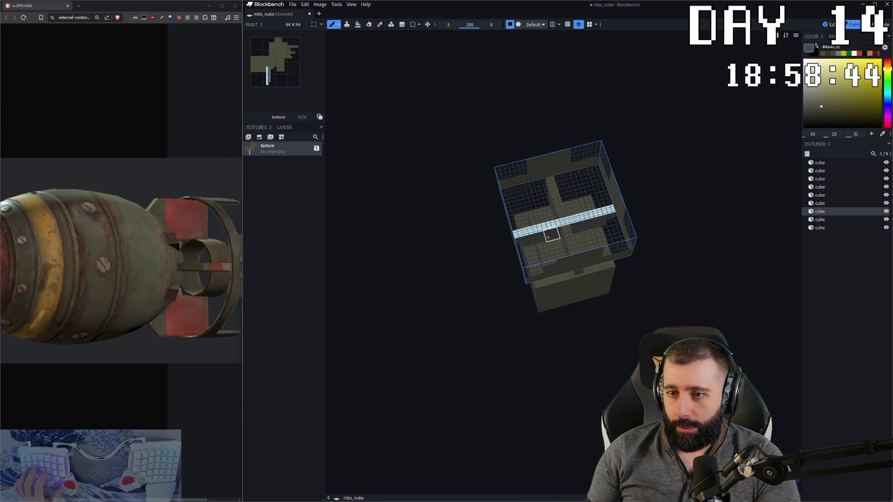
mouse_move(646, 260)
mouse_down()
mouse_move(658, 126)
mouse_move(659, 259)
mouse_move(690, 179)
mouse_up()
mouse_move(419, 159)
mouse_down()
mouse_move(443, 193)
mouse_move(446, 229)
mouse_up()
key(ctrl+1)
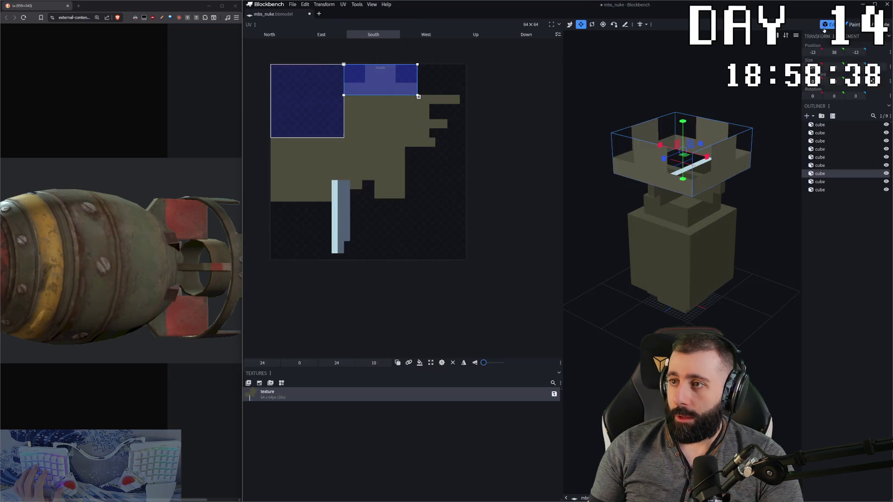
drag(655, 209, 660, 175)
click(670, 168)
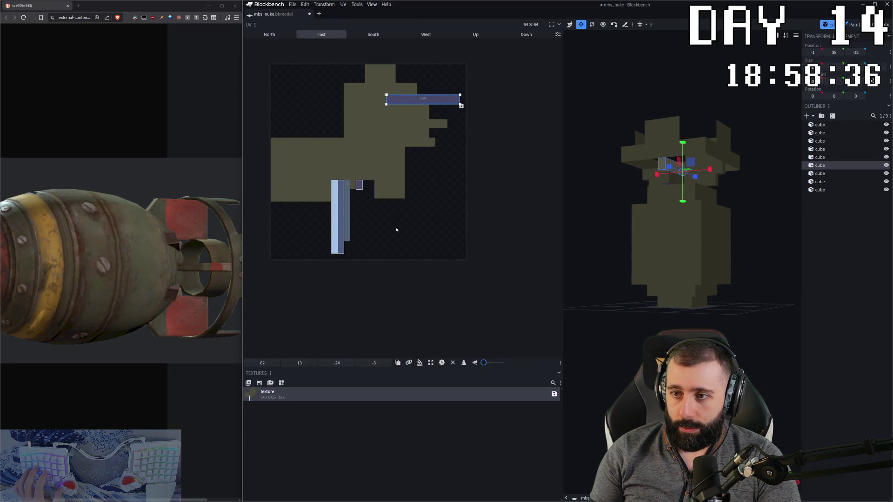
click(339, 223)
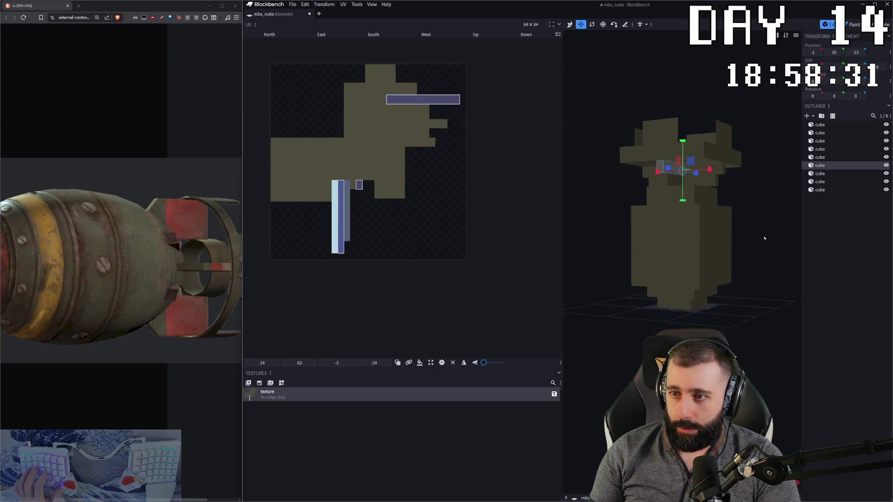
drag(698, 209, 745, 298)
click(758, 309)
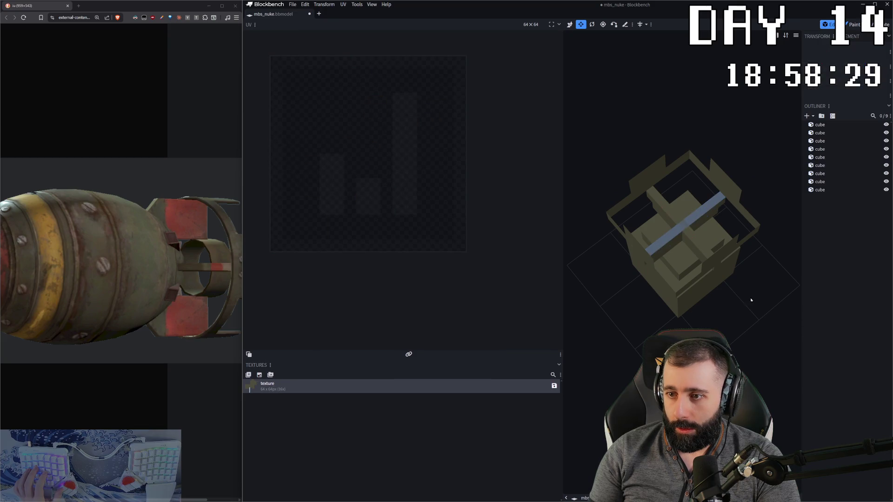
click(683, 231)
drag(682, 231, 711, 261)
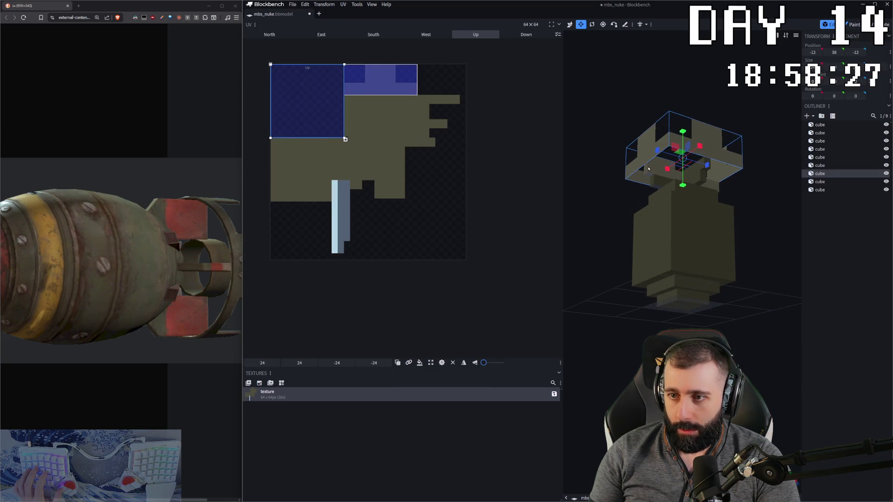
click(670, 172)
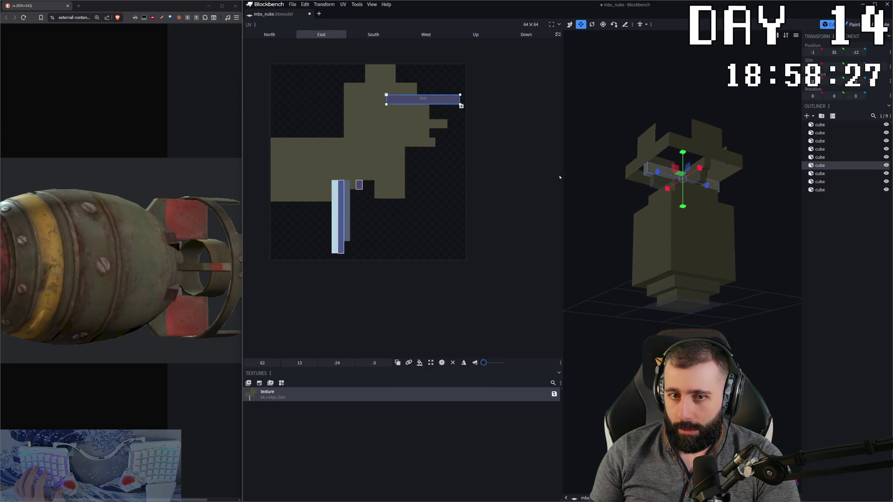
click(332, 214)
mouse_move(601, 209)
mouse_down()
mouse_move(593, 237)
mouse_move(628, 231)
mouse_up()
scroll(590, 232, up, 3)
scroll(590, 233, up, 2)
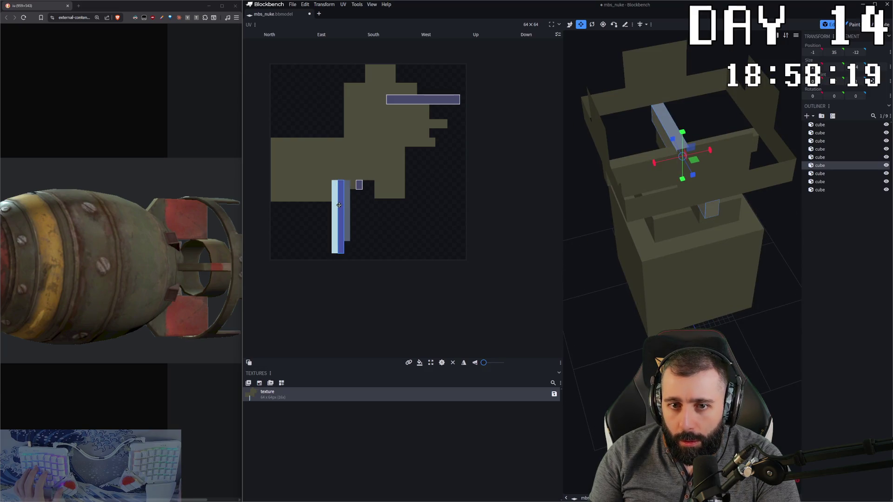
drag(338, 206, 392, 212)
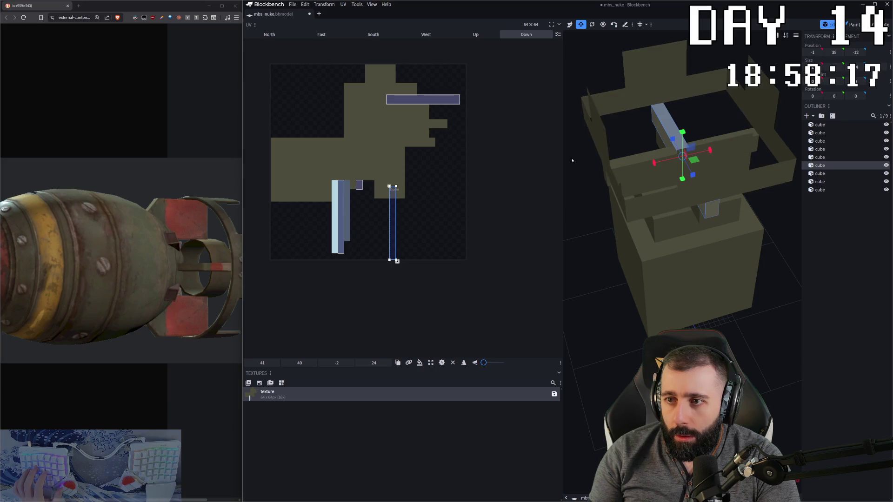
key(KP_7)
key(ctrl+z)
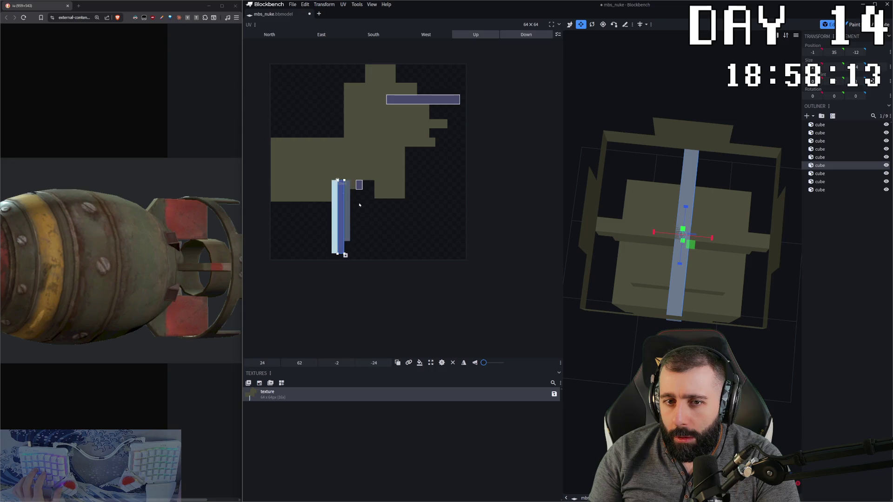
key(Tab)
key(b)
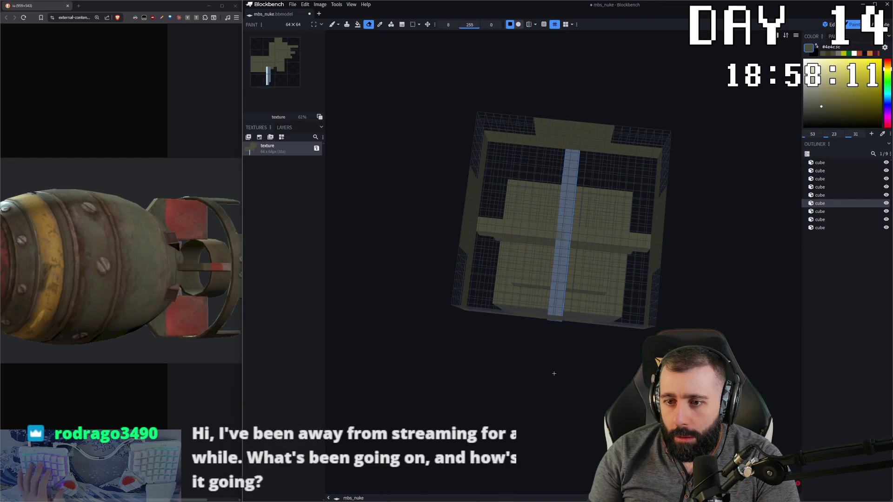
Pick the reddish-brown fin colour from the reference image as the paint colour.
drag(552, 373, 568, 336)
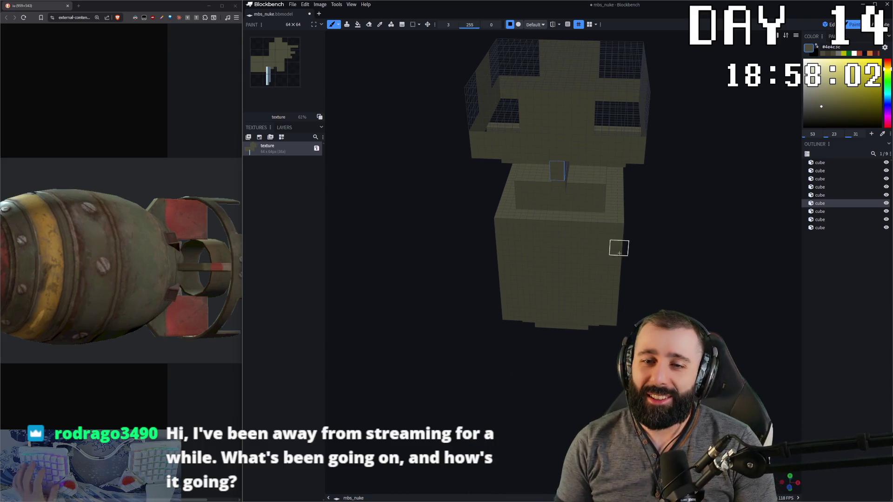
drag(579, 162, 627, 241)
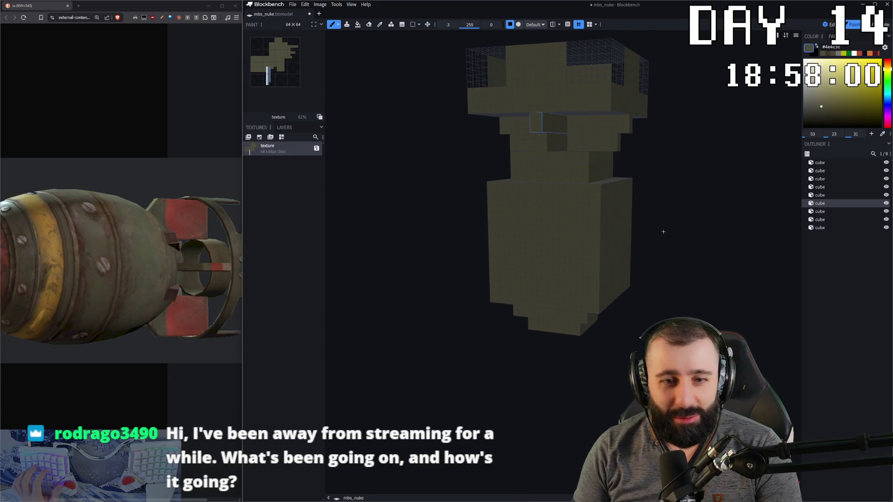
right_drag(663, 232, 610, 234)
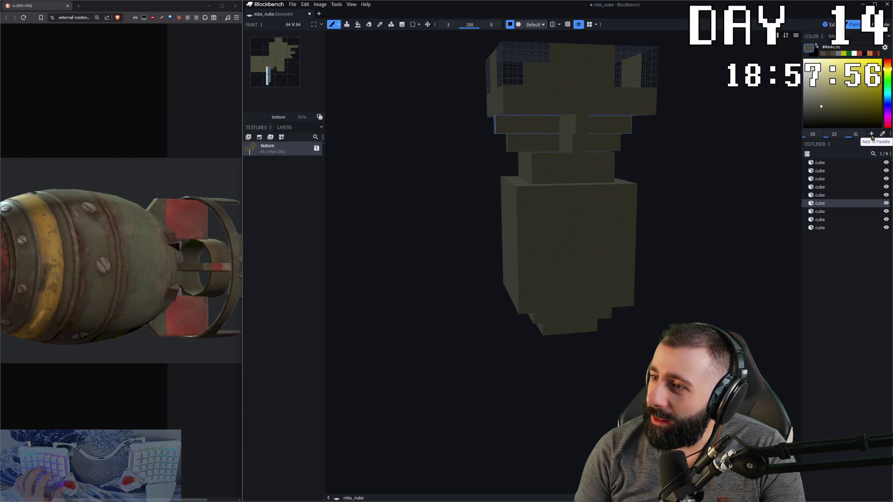
click(186, 216)
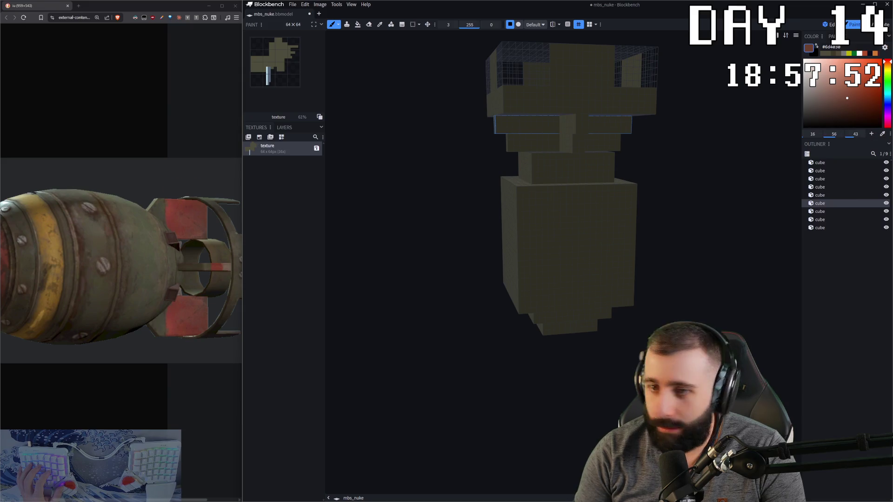
click(174, 205)
right_drag(542, 210, 410, 155)
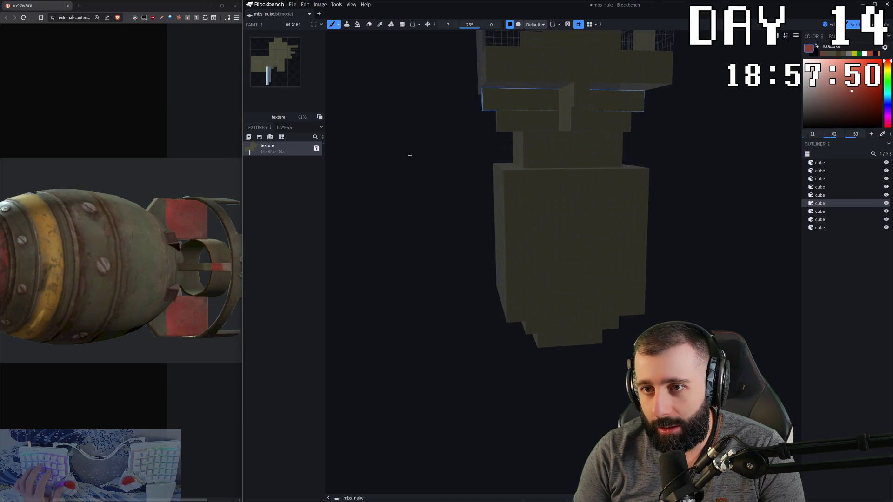
scroll(419, 168, up, 1)
scroll(426, 175, up, 2)
scroll(419, 161, up, 2)
scroll(451, 193, up, 2)
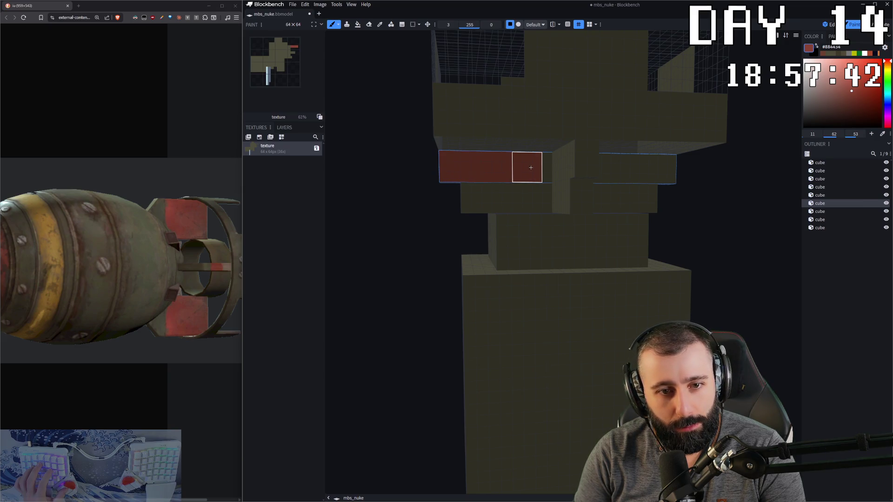
key(e)
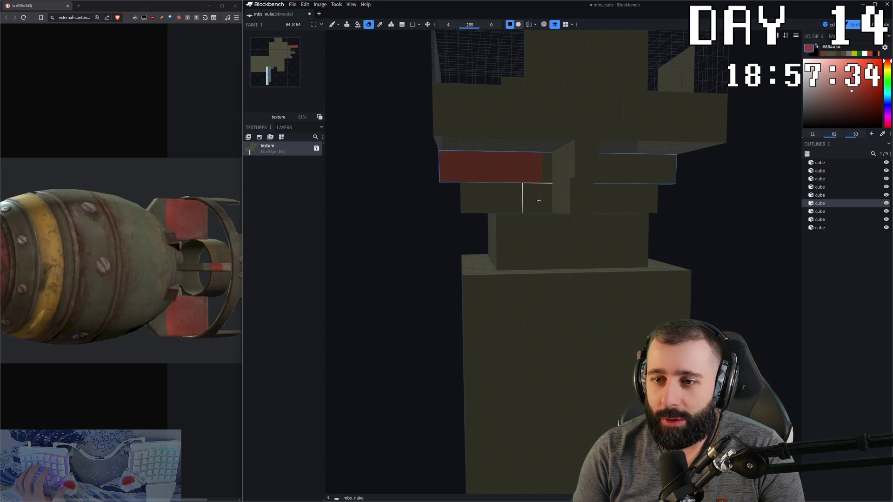
click(520, 199)
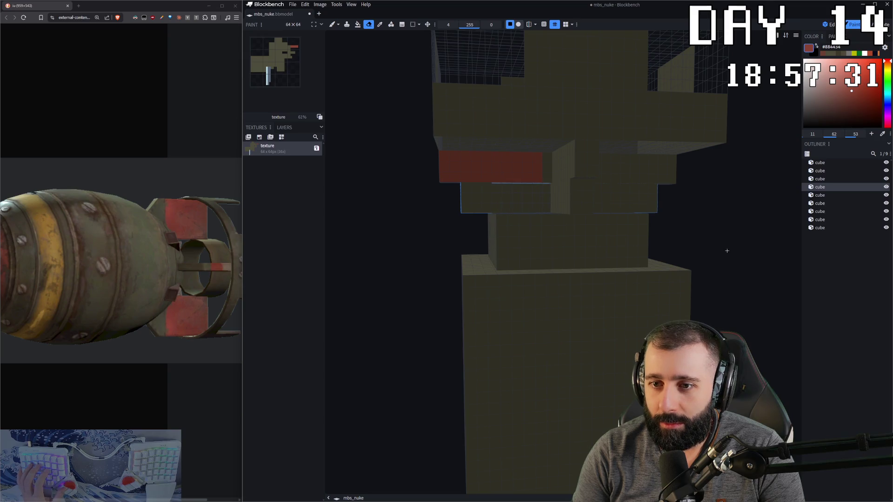
mouse_move(726, 250)
right_down()
mouse_move(528, 236)
mouse_move(772, 240)
right_up()
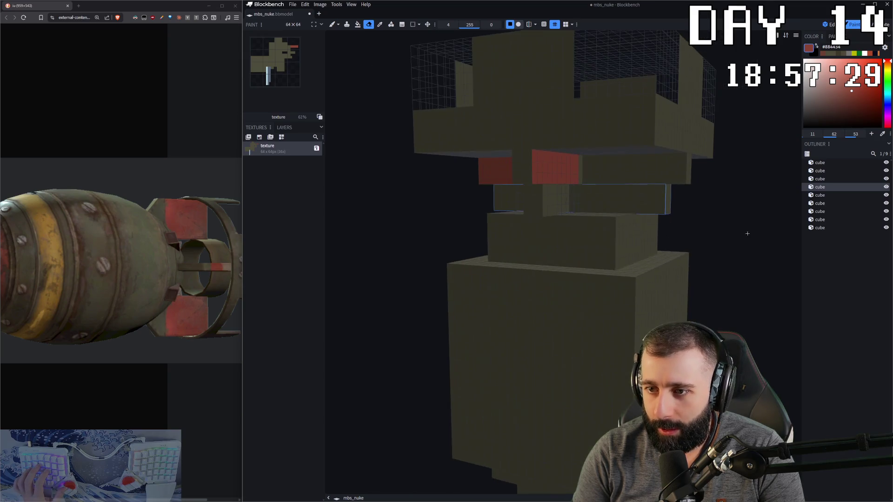
mouse_move(724, 225)
mouse_down()
mouse_move(739, 226)
mouse_move(567, 204)
mouse_move(640, 217)
mouse_up()
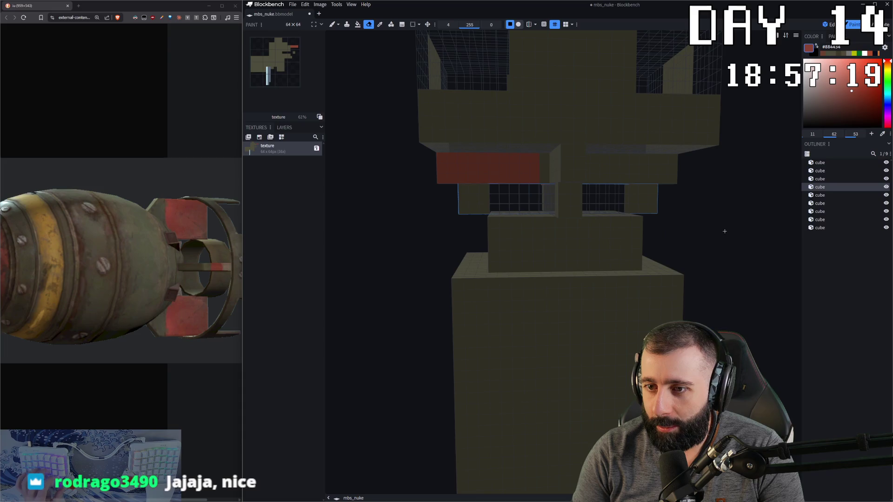
drag(725, 231, 649, 209)
click(642, 209)
drag(698, 230, 643, 199)
key(b)
ctrl+click(626, 198)
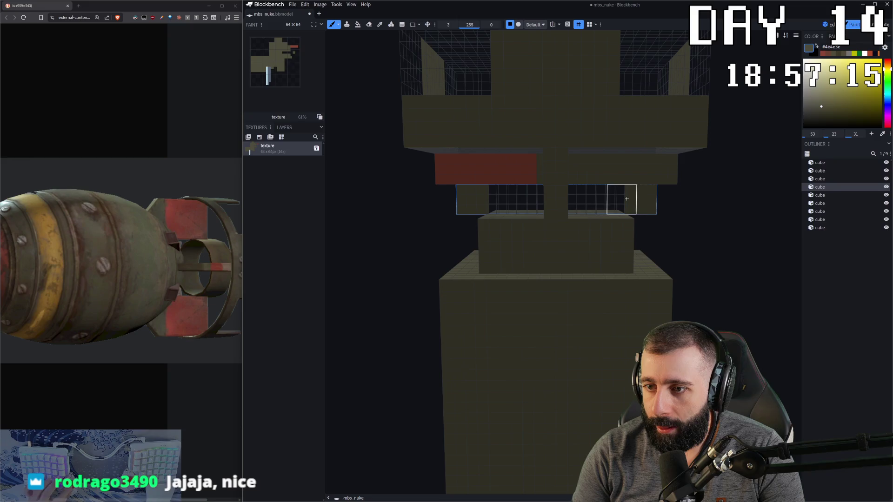
mouse_move(620, 198)
mouse_down()
mouse_move(704, 212)
mouse_move(500, 201)
mouse_up()
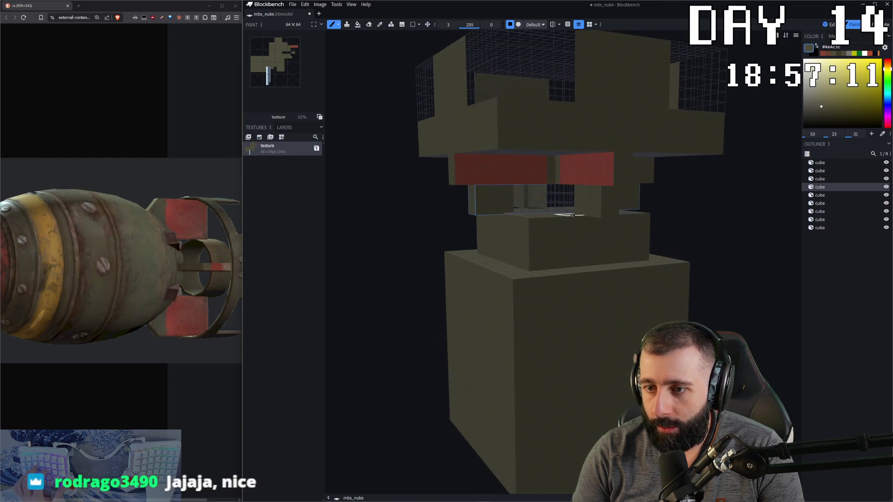
drag(626, 218, 716, 219)
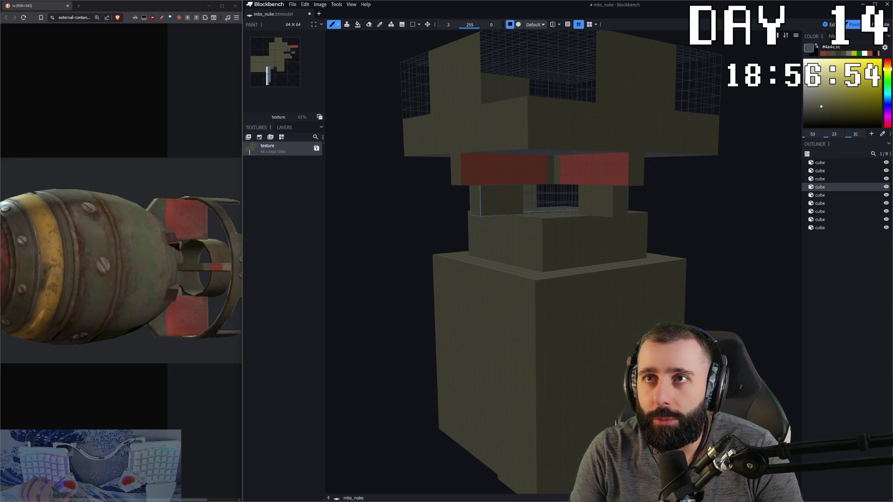
click(208, 7)
click(94, 346)
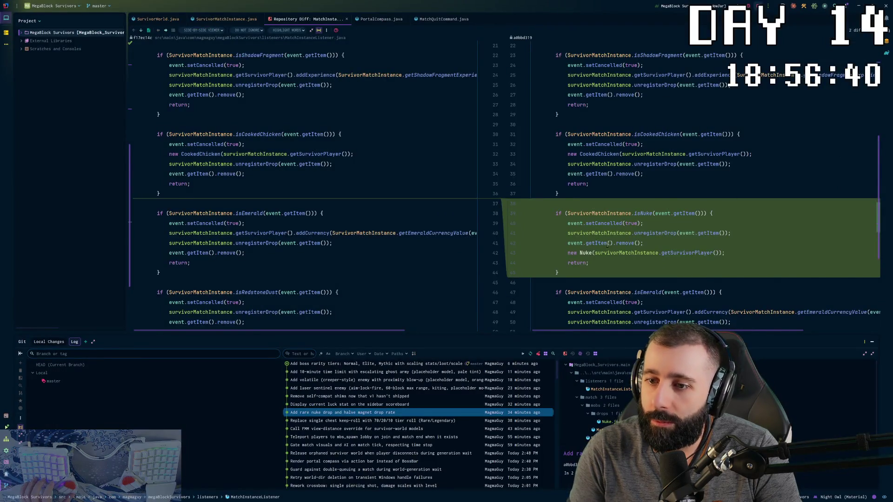
scroll(646, 256, down, 1)
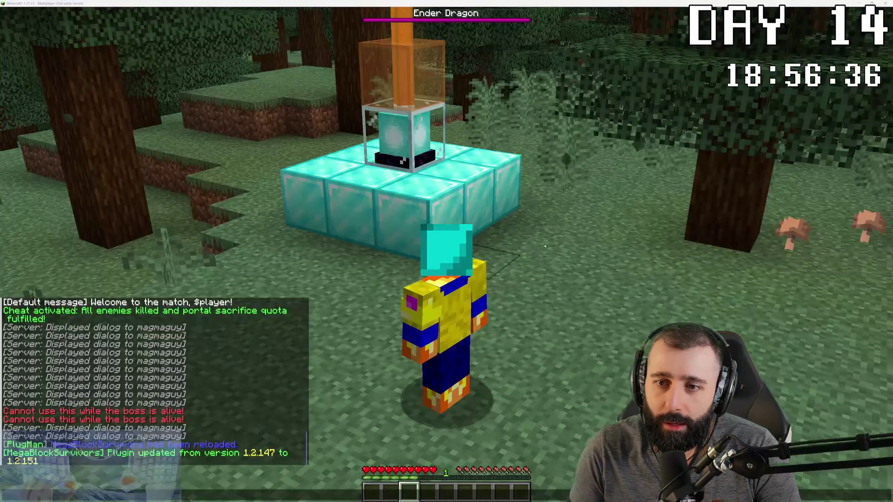
Send the recalled /mbs start command in chat, then switch to the code changes.
key(Escape)
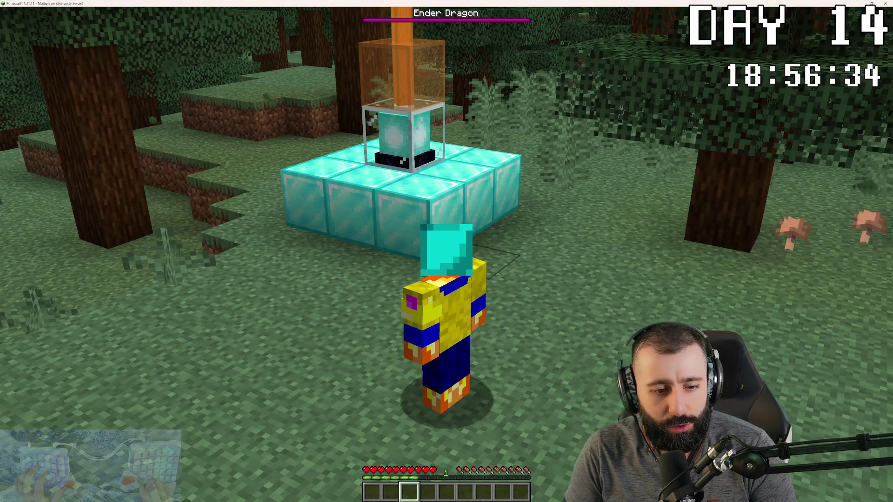
text(/plugman reload MegaBlockSurvivors)
key(Up)
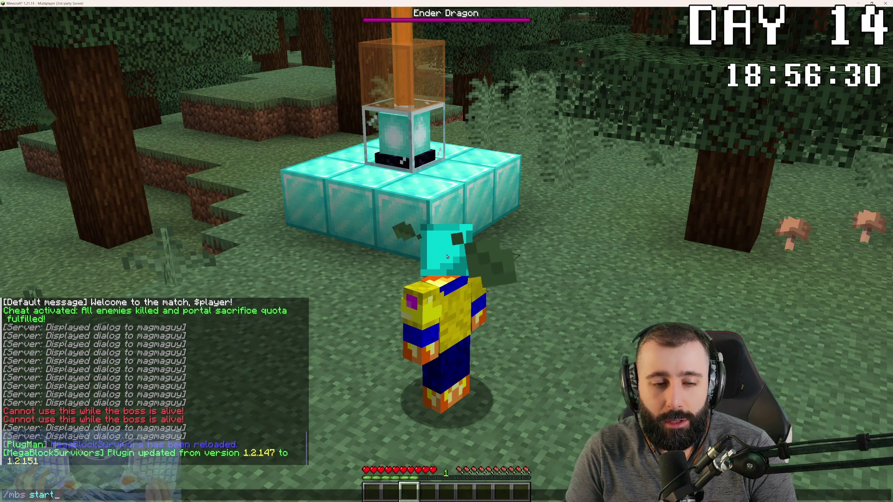
key(Return)
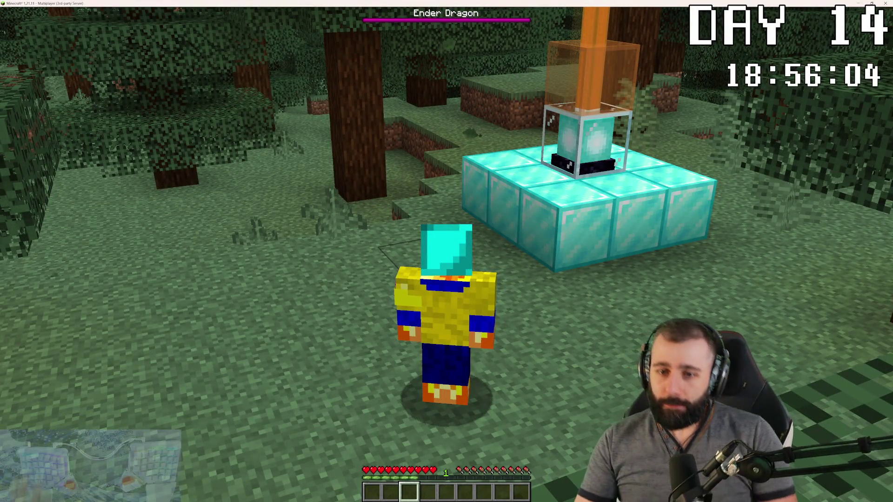
key(t)
key(alt+Tab)
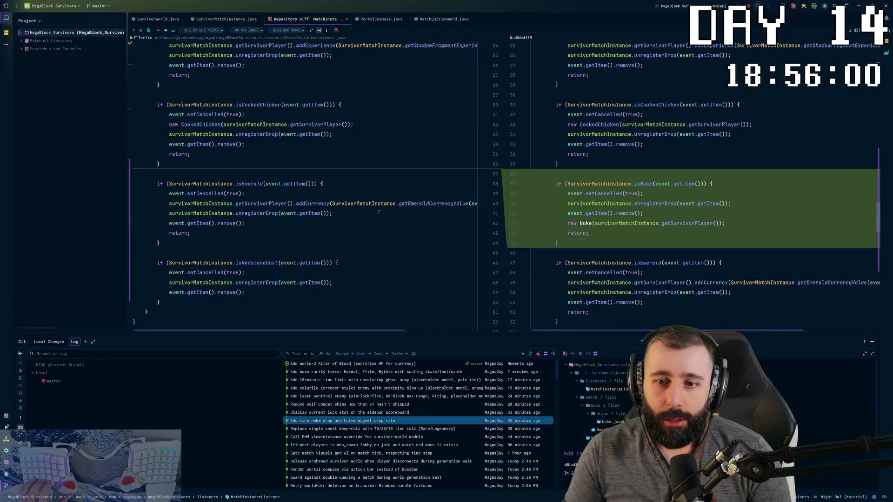
Return to Blockbench and sample the red colour from the fin cube.
key(alt+Tab)
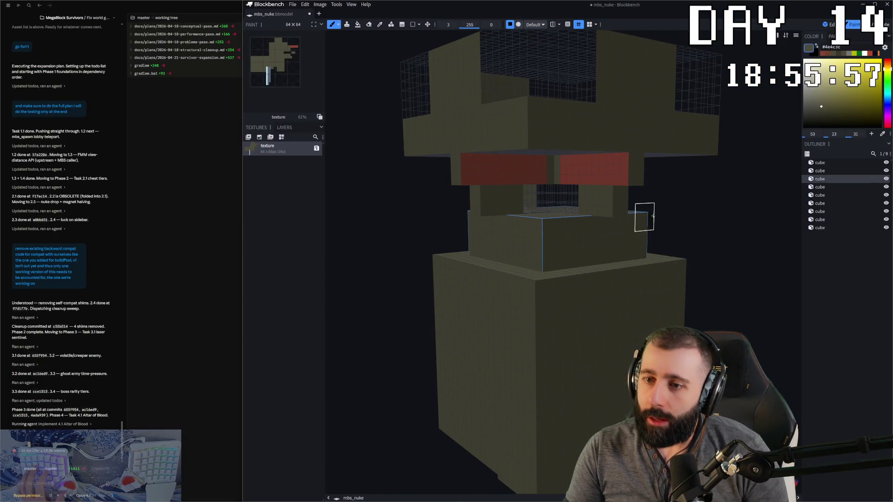
scroll(667, 209, up, 2)
drag(666, 208, 683, 209)
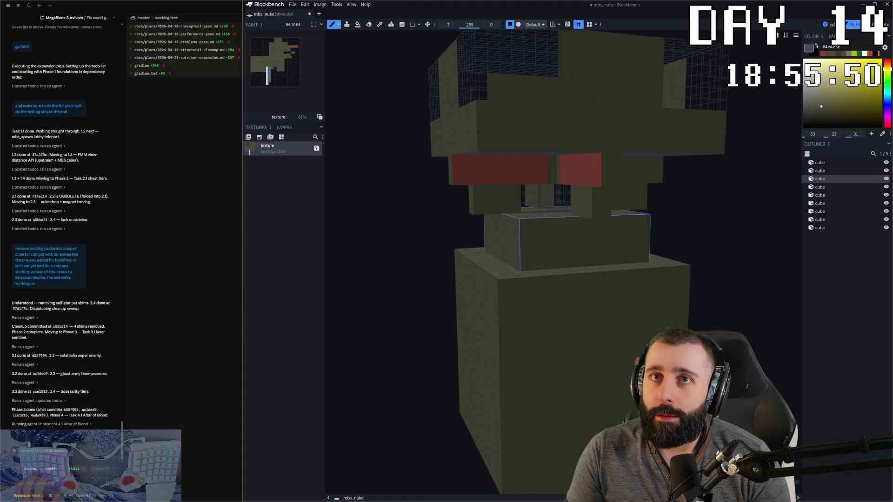
key(alt+Tab)
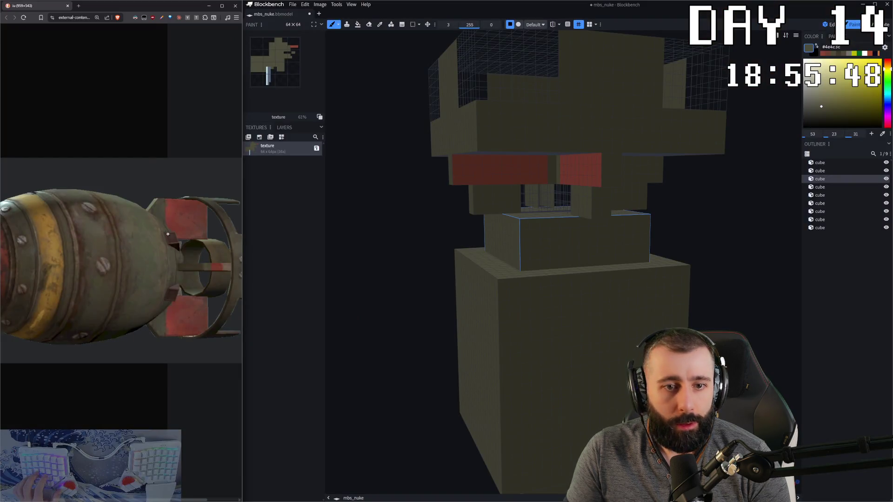
drag(390, 272, 382, 269)
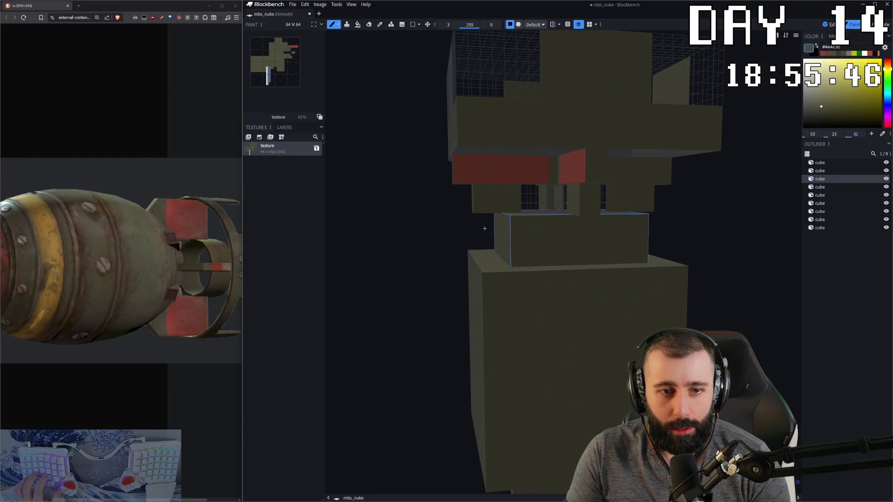
click(546, 169)
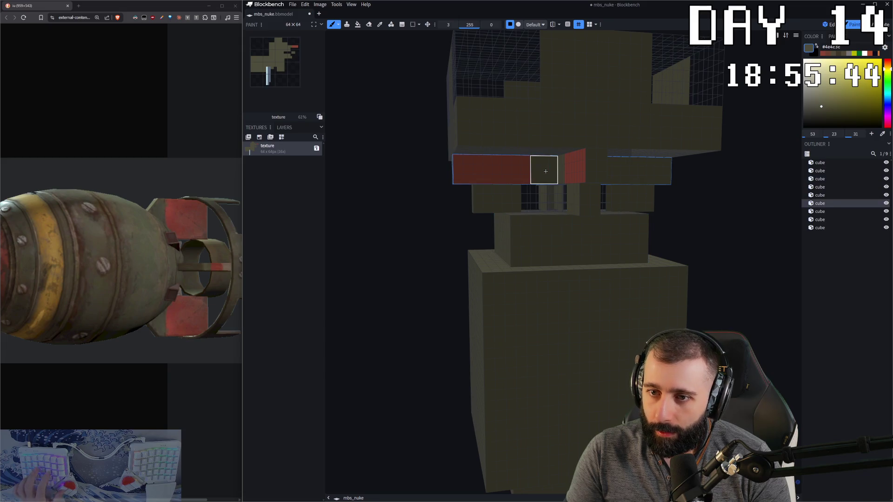
ctrl+click(492, 170)
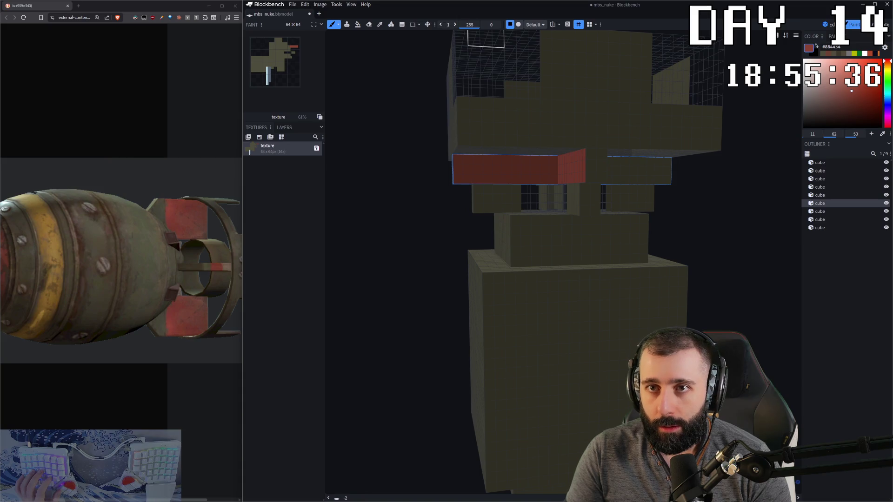
Brush a red stripe along the top of the tier below the fins.
drag(477, 188, 554, 189)
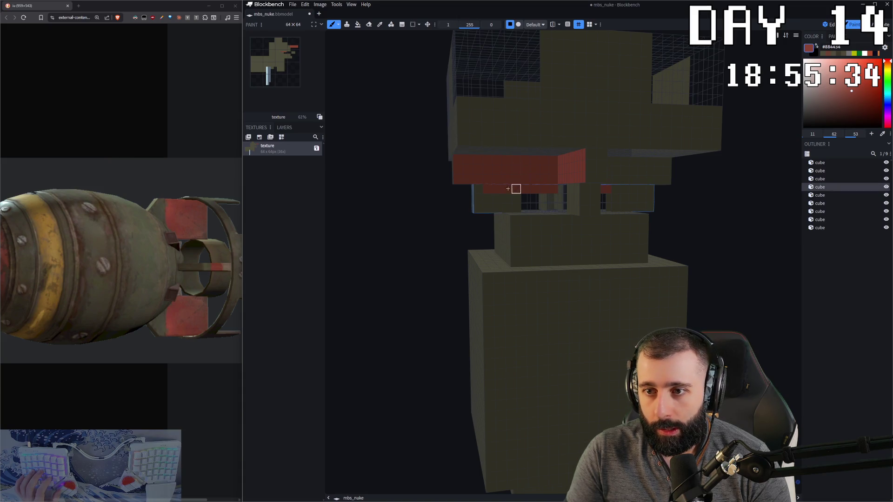
middle_drag(472, 187, 510, 199)
click(556, 188)
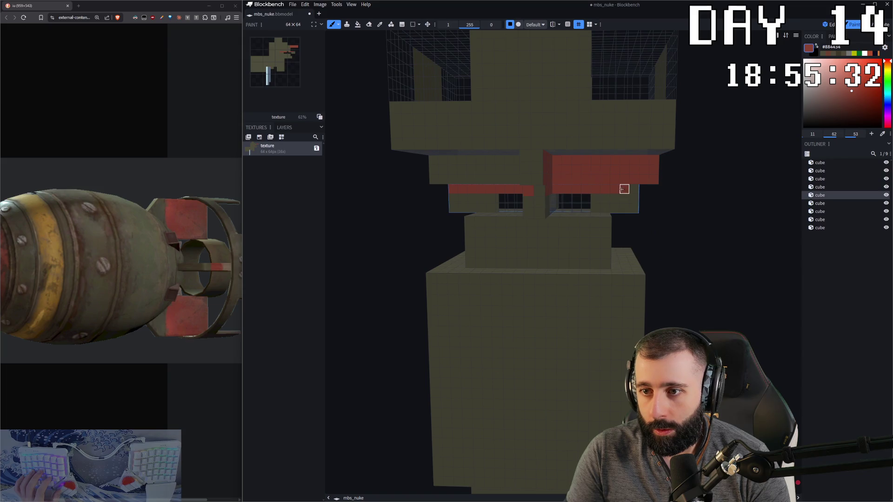
middle_drag(649, 191, 579, 193)
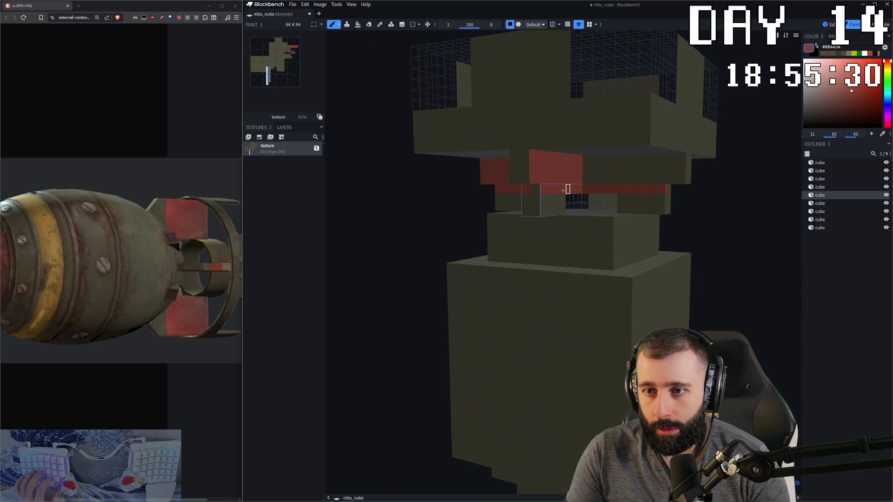
click(514, 167)
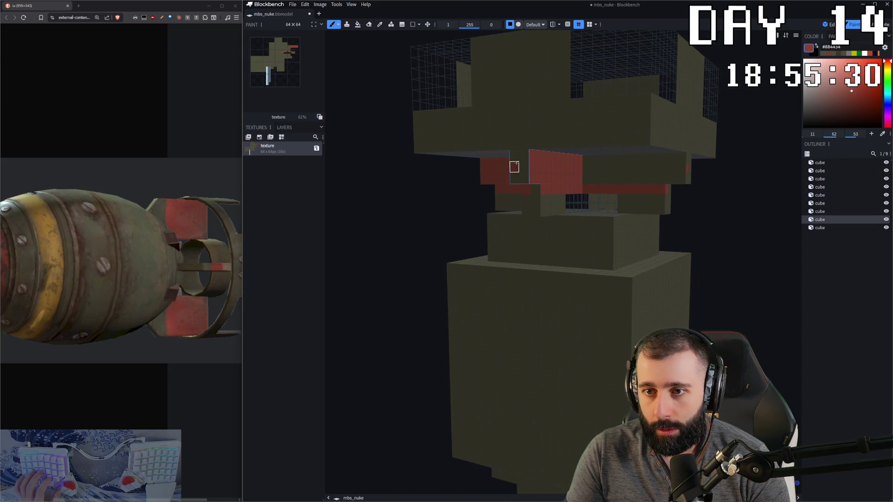
click(535, 189)
mouse_move(535, 190)
middle_down()
mouse_move(619, 223)
mouse_move(580, 229)
mouse_move(605, 220)
mouse_move(580, 231)
mouse_move(580, 241)
middle_up()
click(829, 29)
scroll(584, 284, down, 2)
mouse_move(584, 285)
middle_down()
mouse_move(634, 279)
mouse_move(600, 292)
mouse_move(594, 282)
mouse_move(580, 285)
middle_up()
click(828, 309)
scroll(609, 341, down, 1)
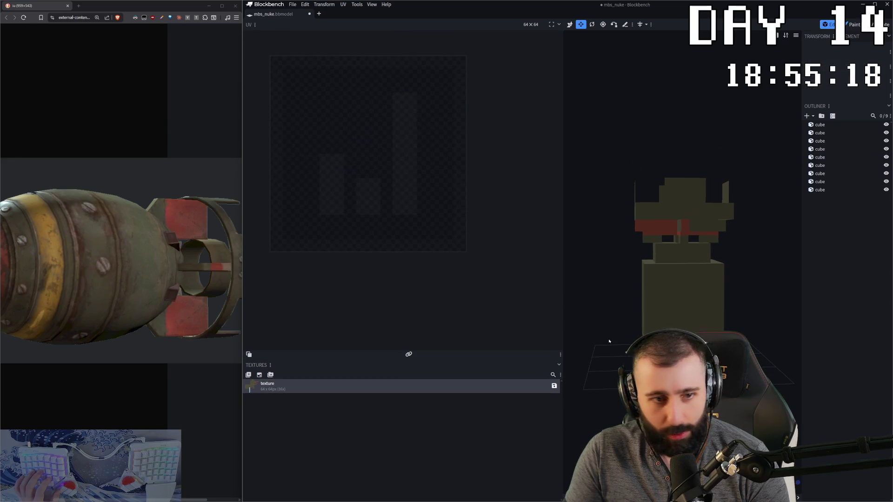
middle_drag(599, 314, 677, 314)
mouse_move(207, 307)
right_down()
mouse_move(158, 307)
mouse_move(231, 307)
right_up()
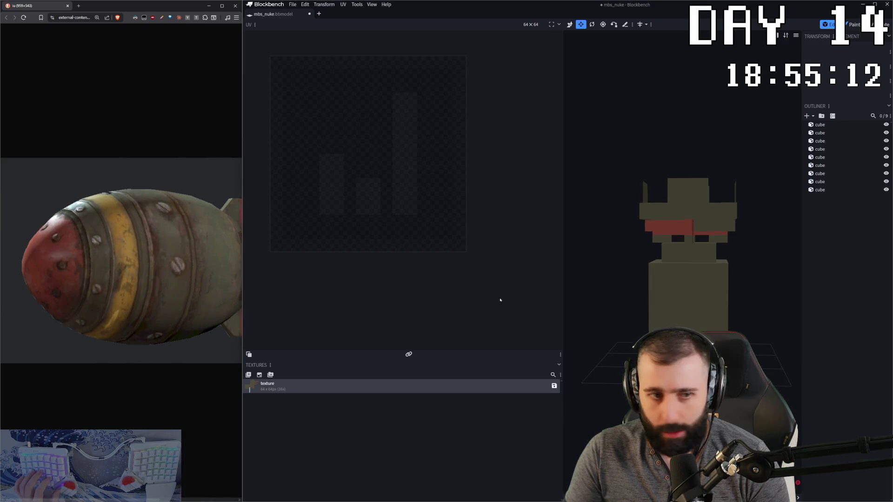
key(2)
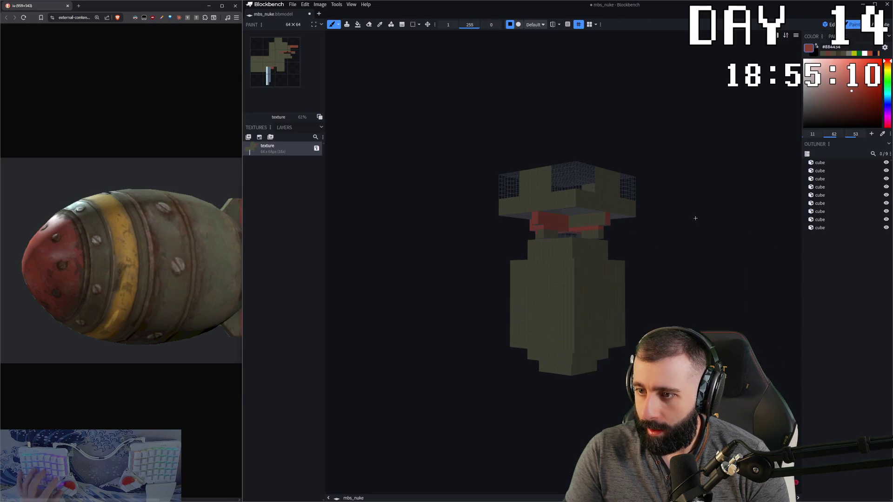
scroll(599, 197, up, 2)
Bucket-fill the bottom cube solid red in Element mode.
drag(598, 197, 564, 184)
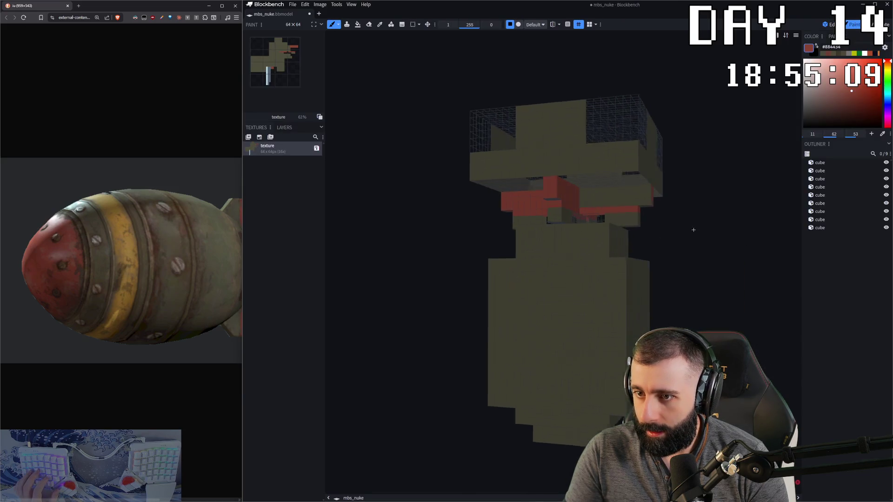
click(581, 190)
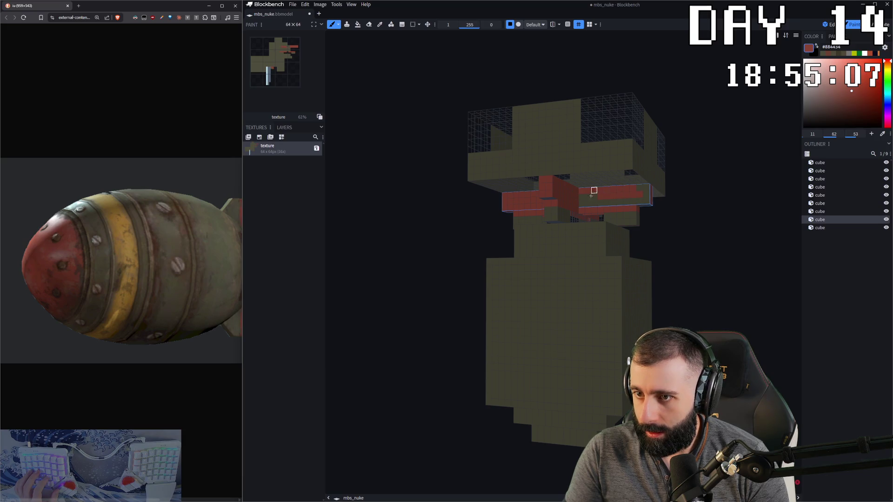
middle_drag(646, 195, 586, 405)
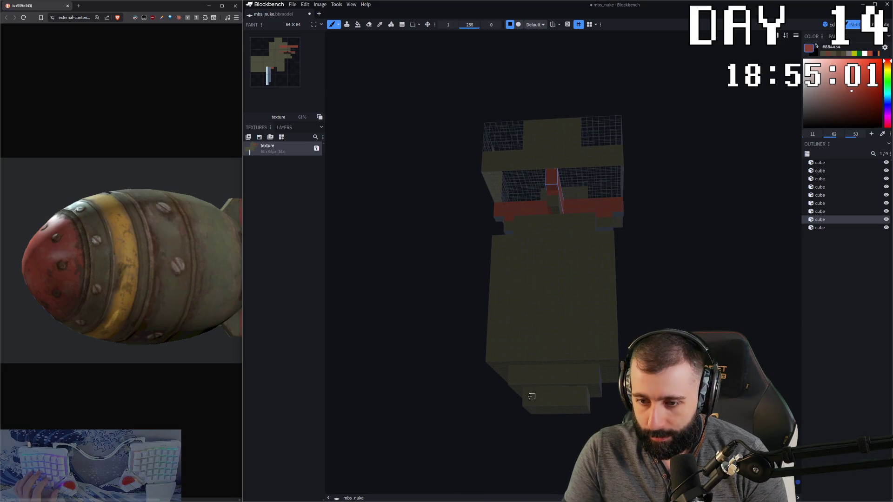
click(356, 25)
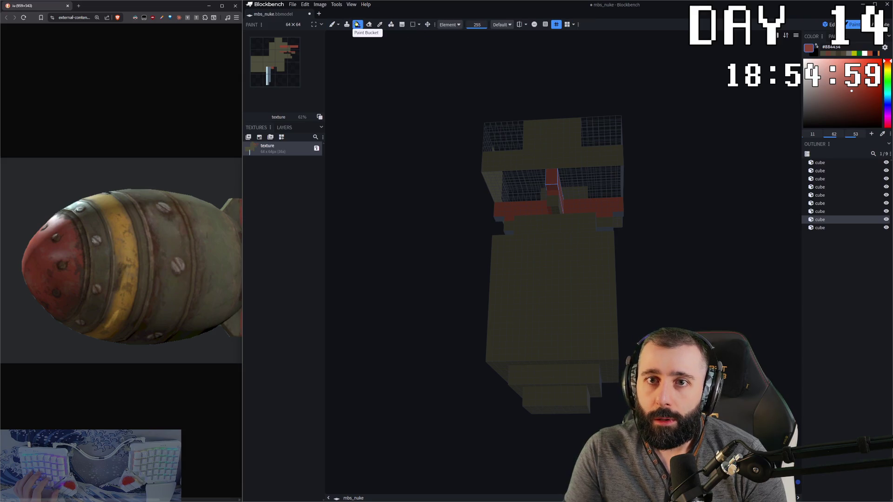
click(557, 399)
middle_drag(556, 399, 676, 214)
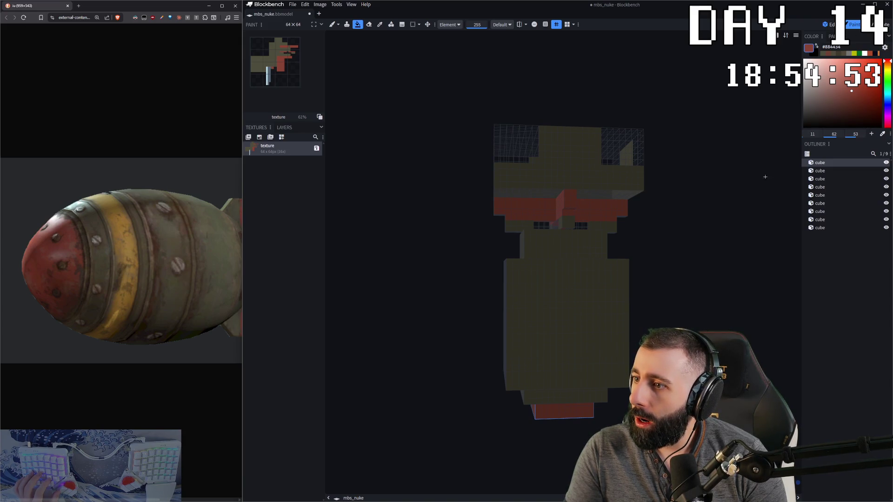
Eyedrop the yellow band colour from the reference and switch to the game.
click(882, 133)
click(120, 225)
key(b)
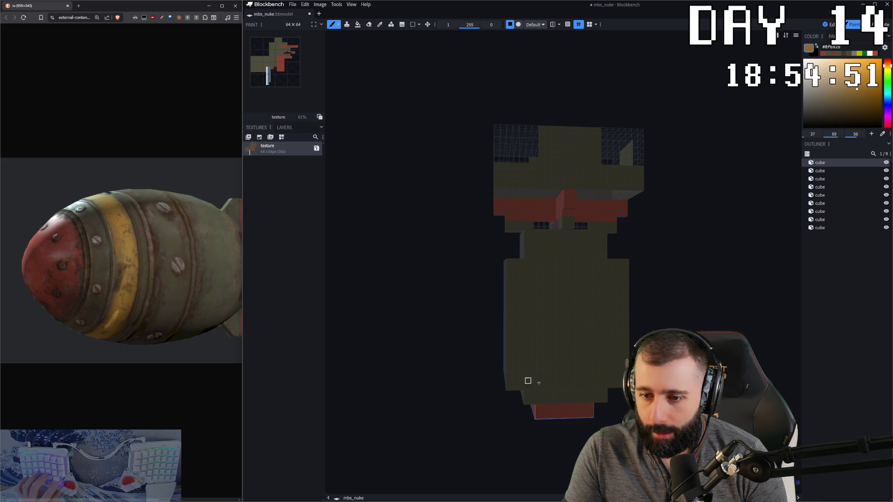
key(alt+Tab)
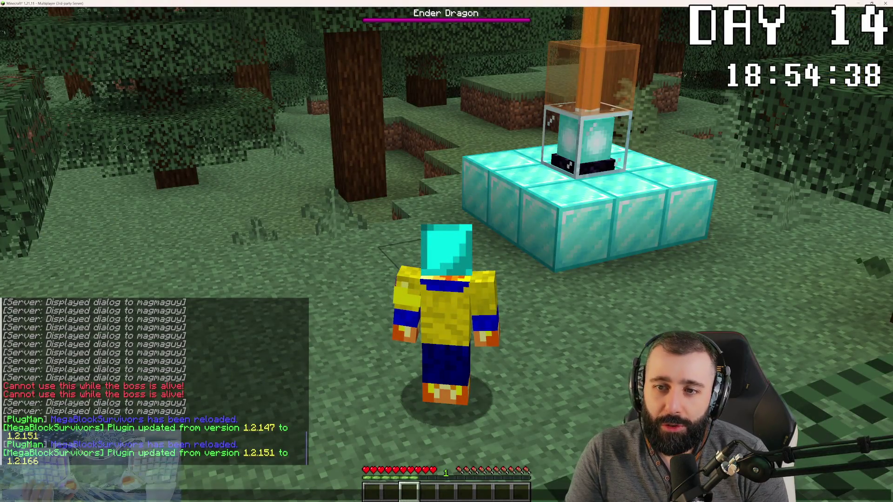
text(/mbs start)
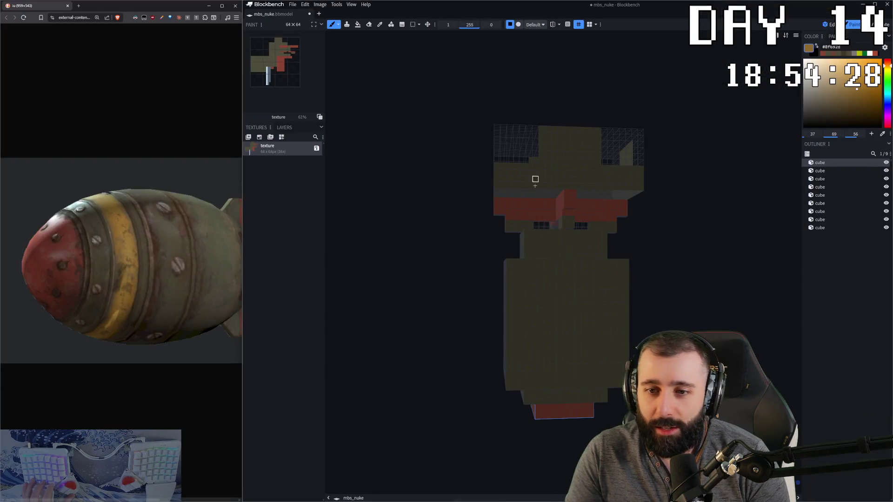
scroll(593, 400, up, 2)
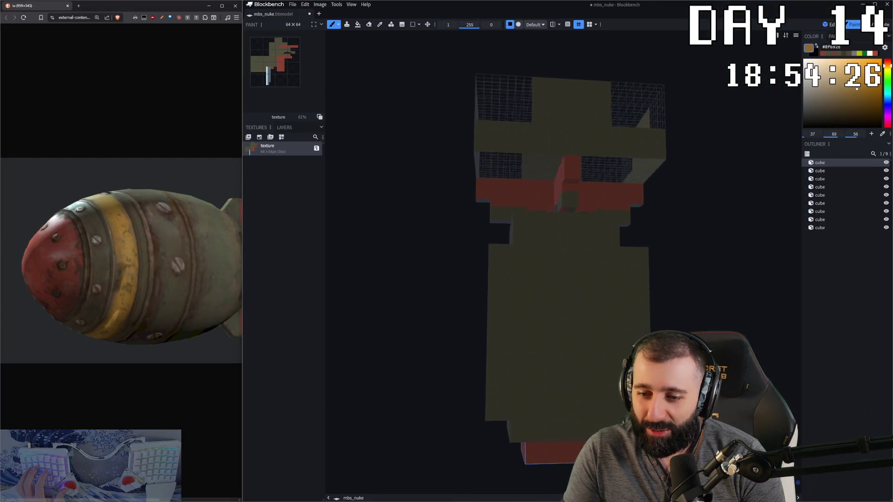
scroll(592, 400, up, 2)
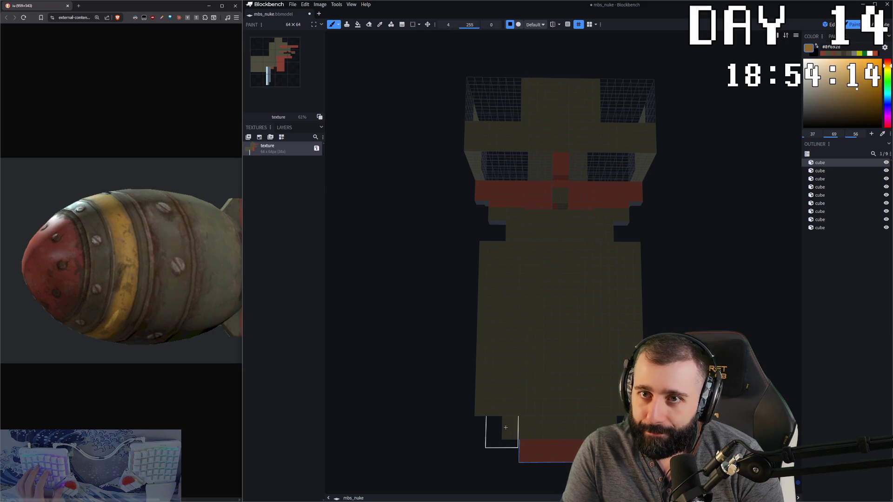
Draw a yellow stripe across the lower part of the body cube.
click(493, 371)
shift+click(625, 369)
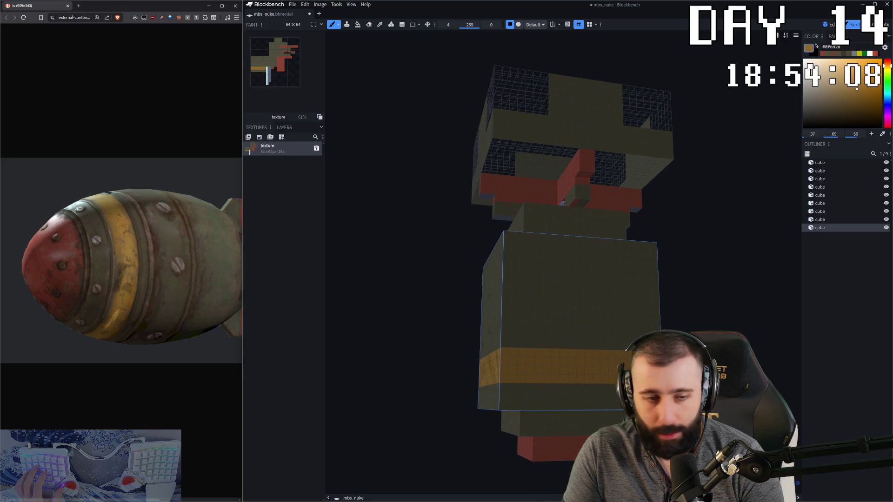
drag(559, 209, 559, 265)
scroll(558, 280, down, 3)
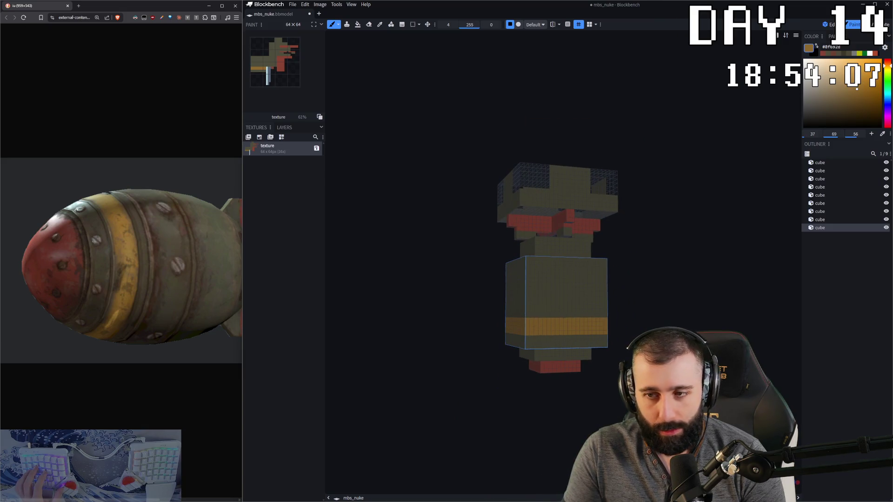
scroll(551, 279, up, 3)
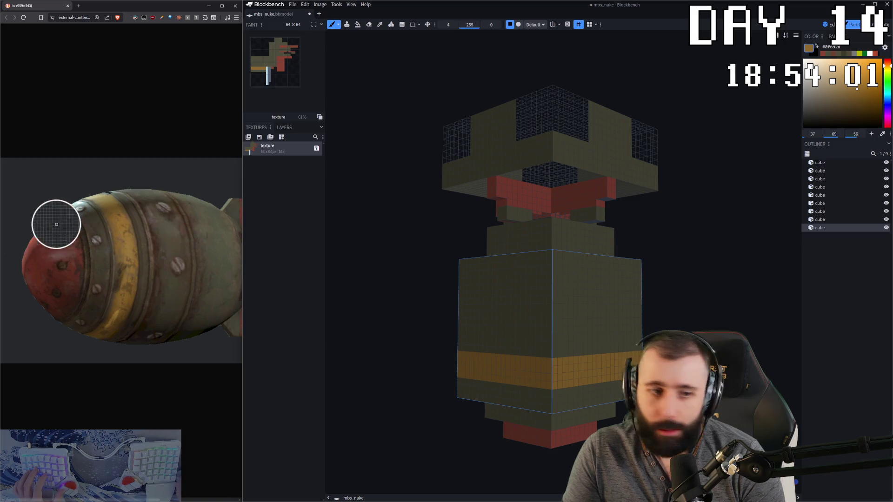
Test and undo an olive dab, then choose a greyish-pink panel colour.
click(163, 210)
middle_drag(489, 314, 506, 386)
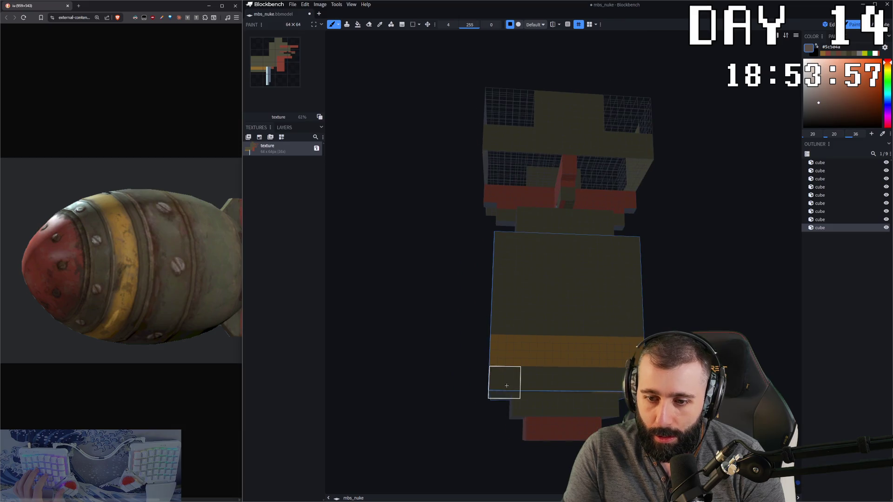
middle_drag(506, 280, 448, 293)
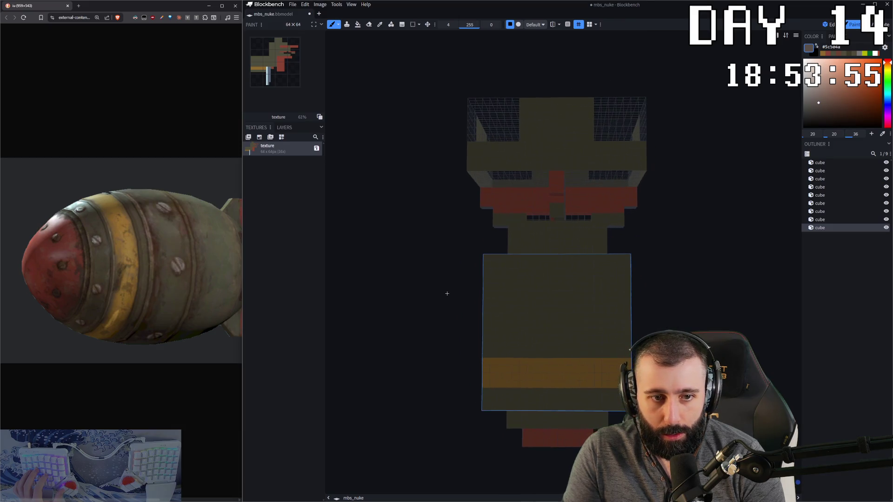
click(496, 314)
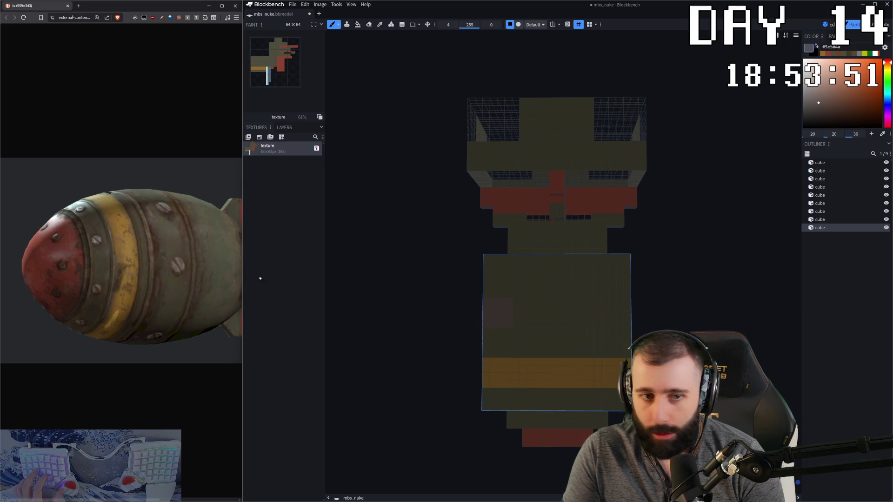
middle_drag(255, 279, 393, 283)
key(ctrl+z)
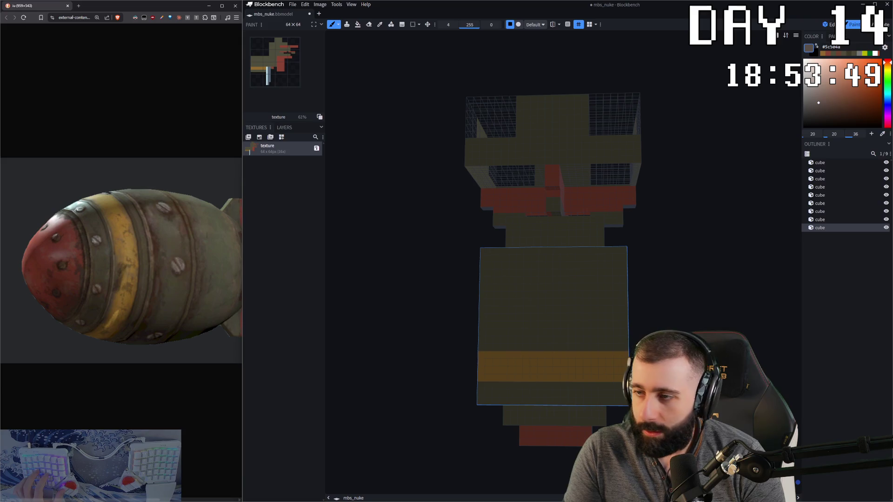
click(816, 89)
Paint three greyish-pink squares (left, right, centre) across the body above the yellow band.
click(495, 300)
key(ctrl+z)
click(494, 306)
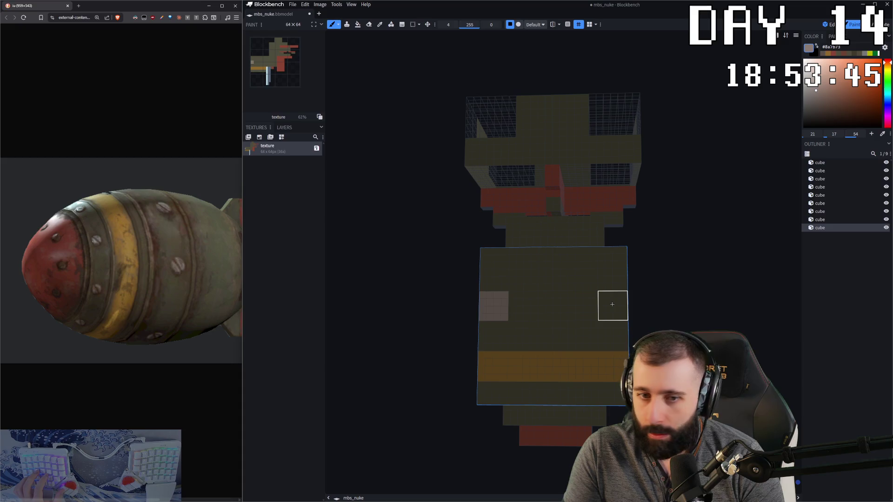
key(ctrl+z)
click(494, 314)
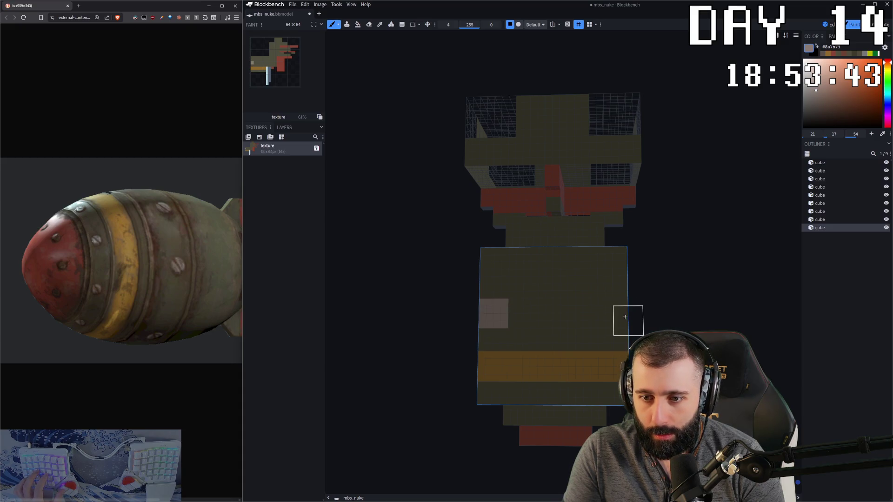
click(609, 313)
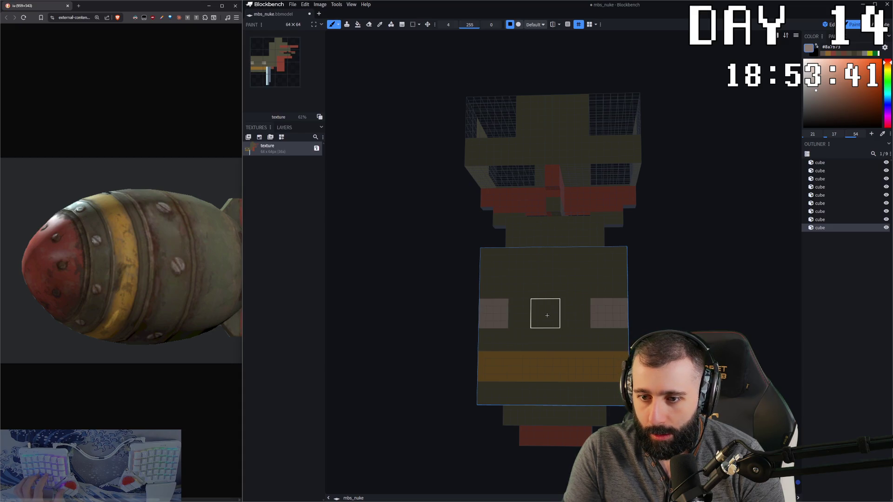
click(547, 315)
middle_drag(551, 315, 715, 294)
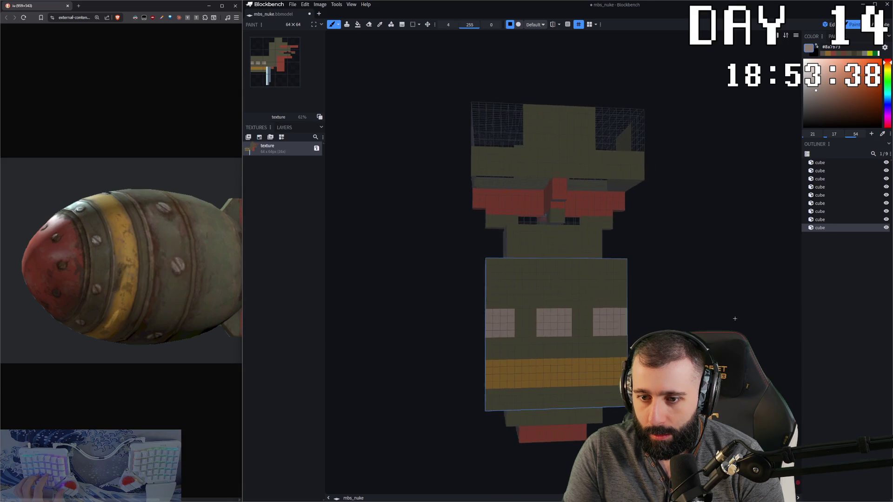
scroll(715, 294, down, 3)
middle_drag(715, 294, 720, 317)
scroll(614, 319, up, 2)
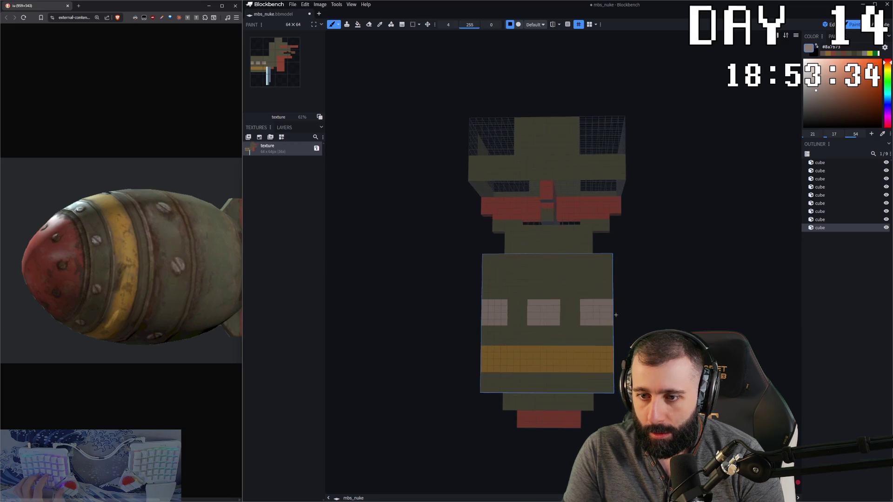
scroll(580, 325, up, 2)
Cover stray grey cells with olive to separate the squares.
alt+click(579, 301)
click(576, 328)
click(509, 330)
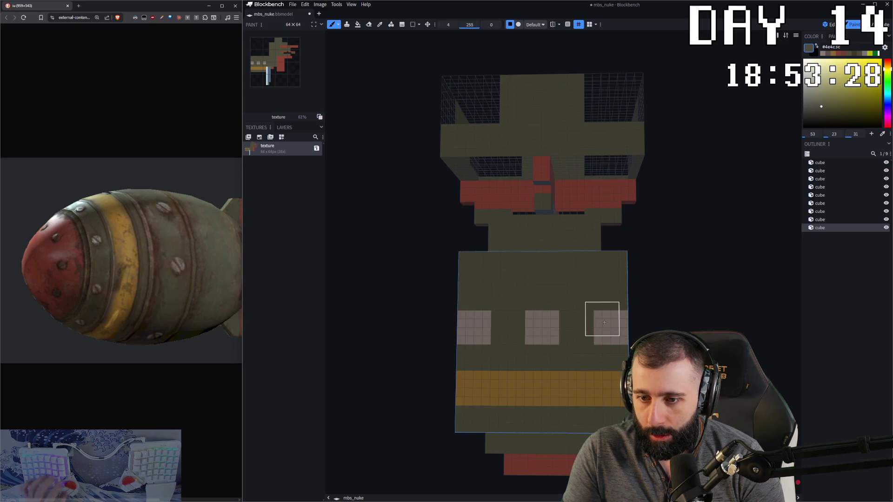
Sample the light grey from the model and paint grey squares on the small cube under the body.
right_drag(656, 325, 546, 339)
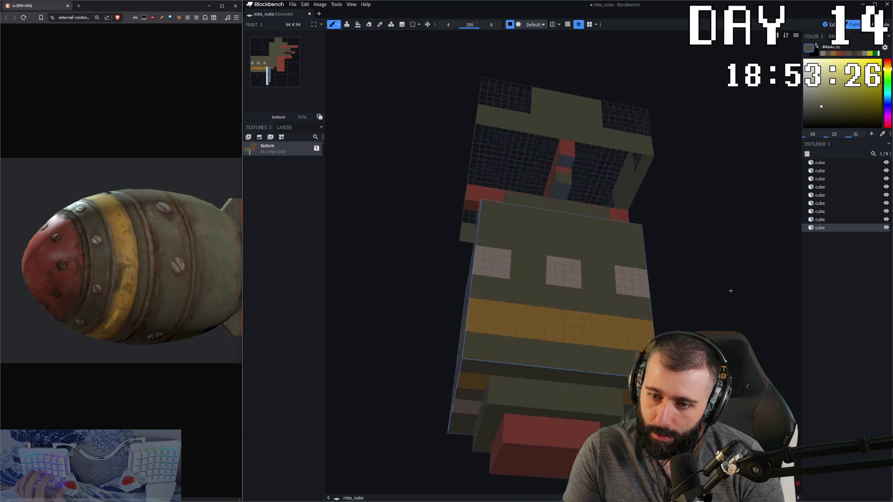
key(c)
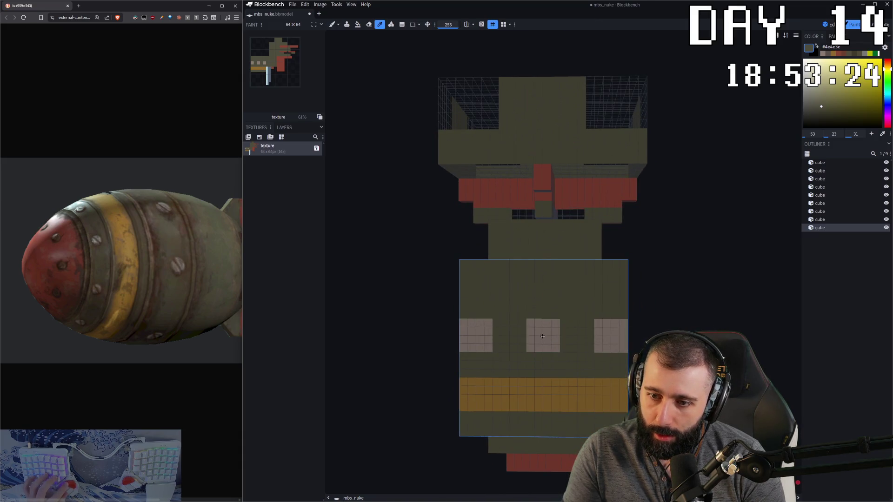
click(546, 335)
key(b)
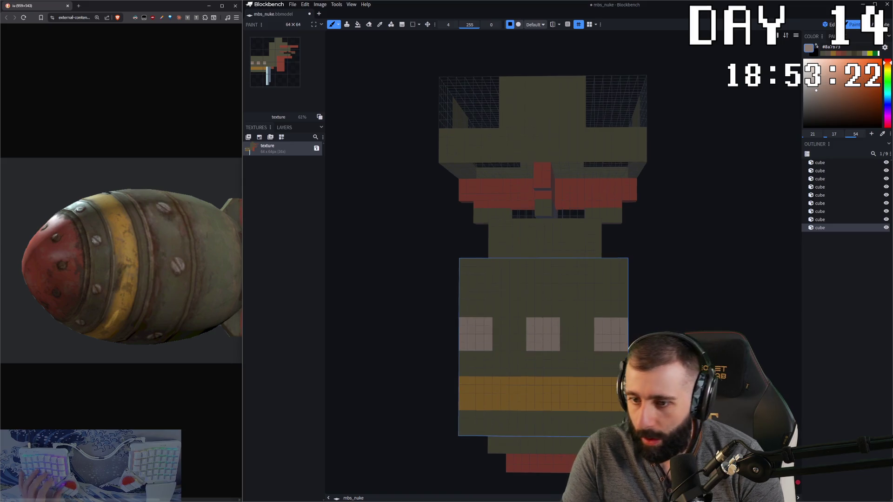
right_drag(674, 439, 675, 276)
scroll(675, 277, up, 2)
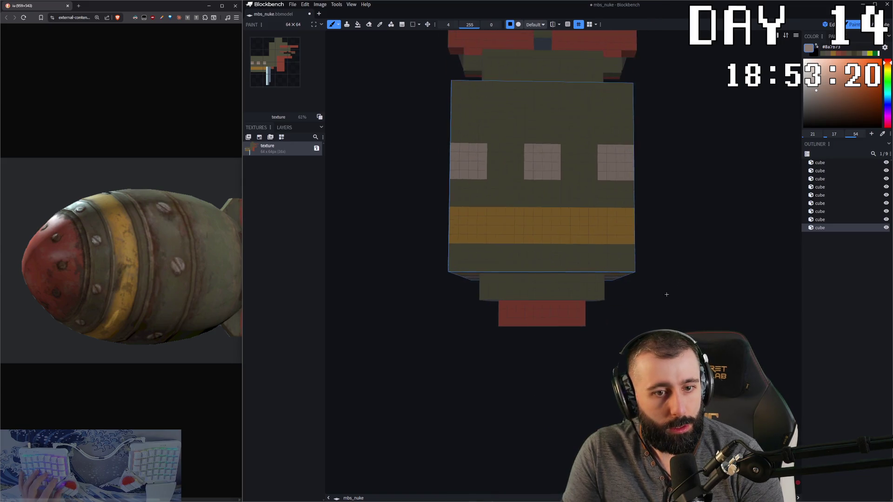
scroll(558, 293, up, 1)
scroll(495, 303, up, 1)
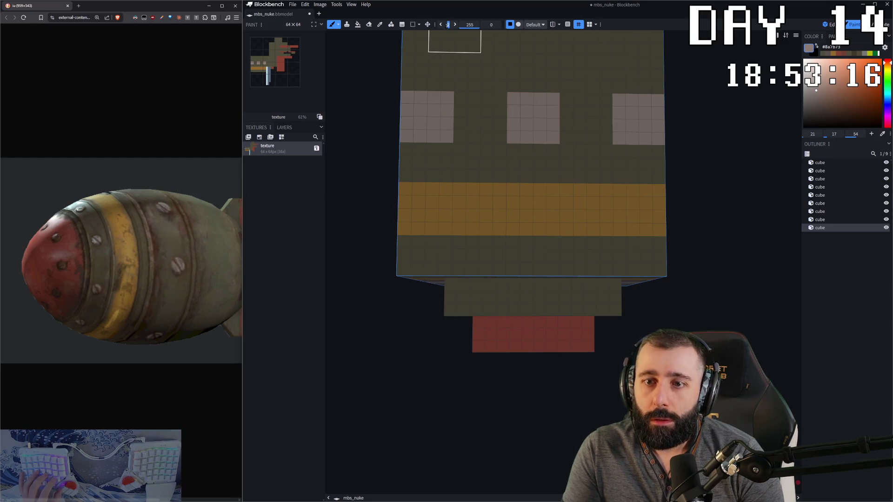
click(467, 295)
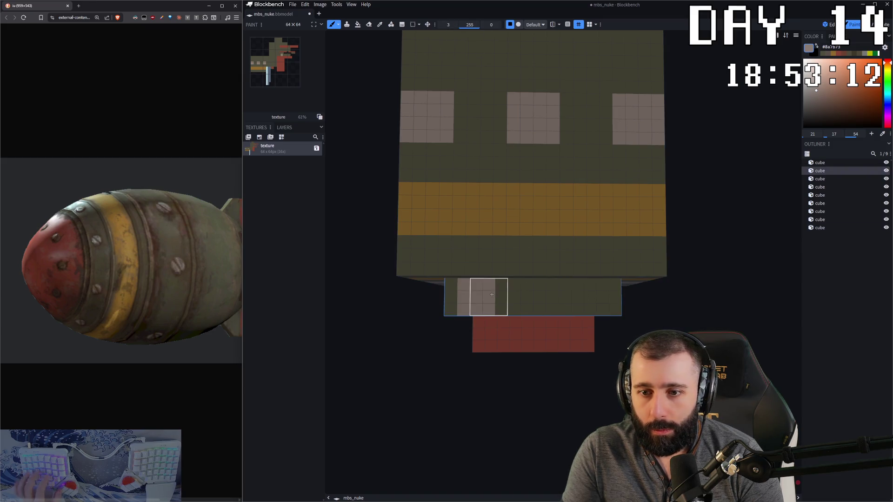
click(487, 294)
Pick a lighter olive from the body colour and paint thin lines around the body near the yellow band.
mouse_move(577, 298)
middle_down()
mouse_move(647, 305)
mouse_move(636, 235)
middle_up()
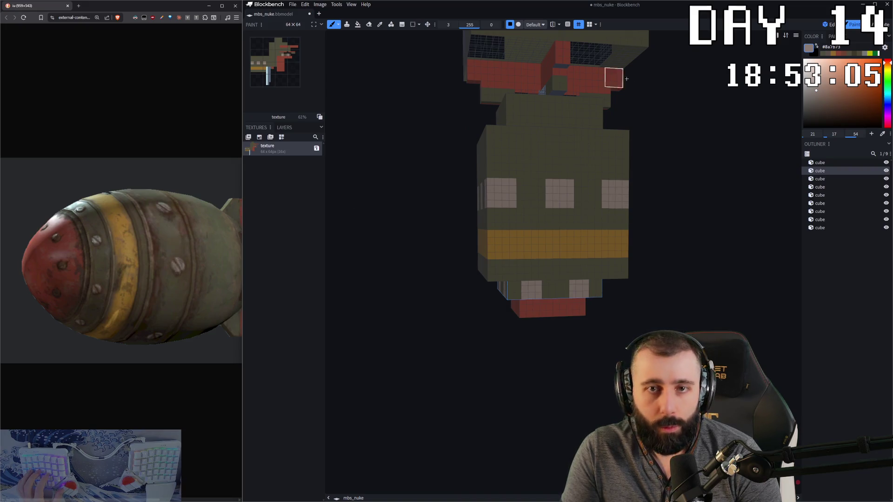
click(884, 135)
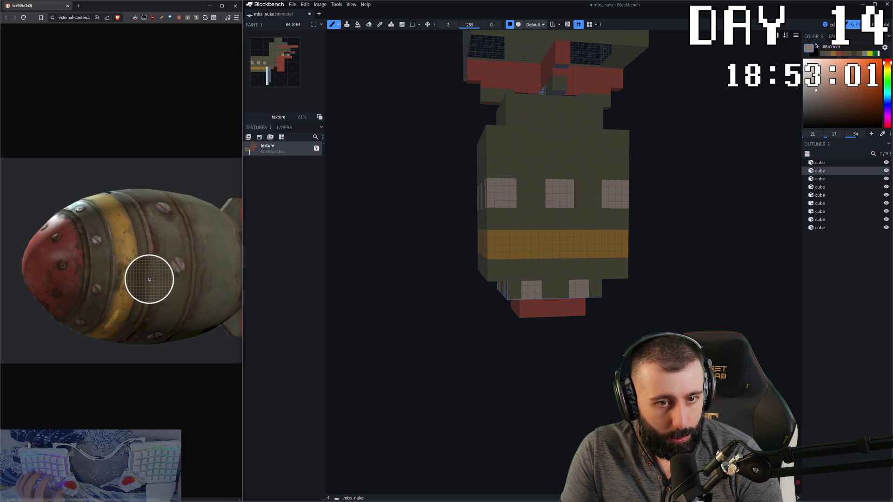
click(151, 245)
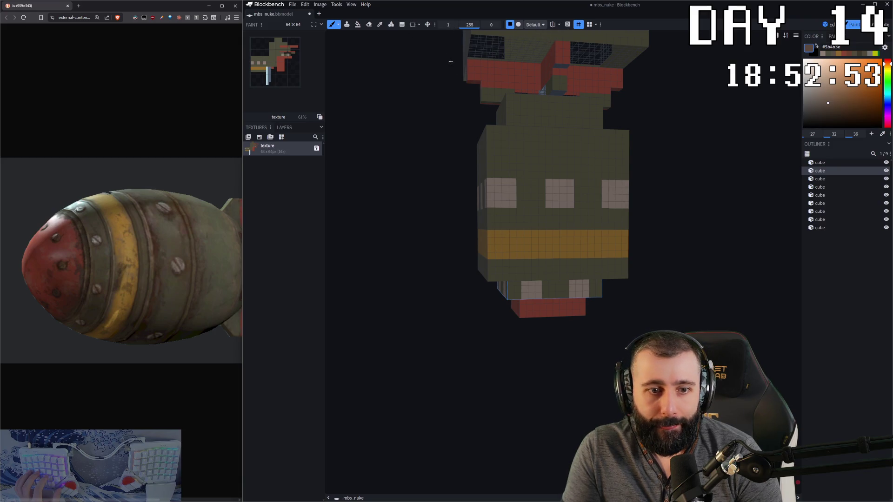
click(584, 220)
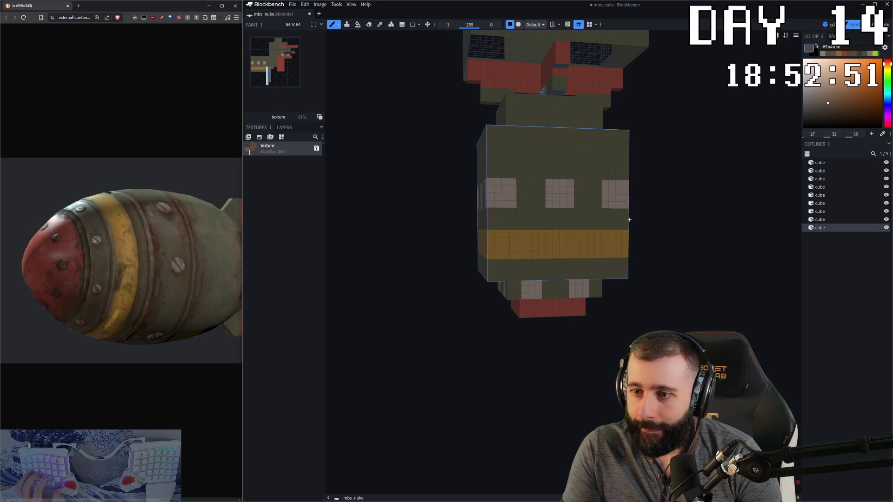
drag(655, 233, 684, 233)
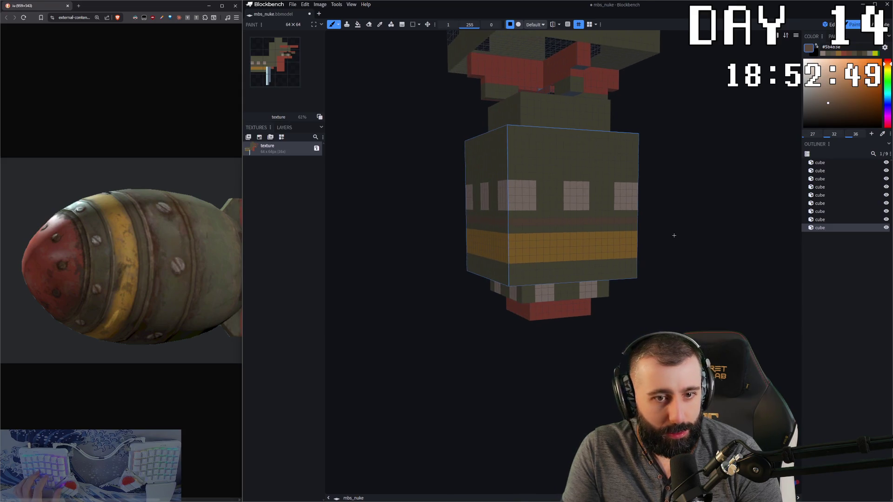
scroll(568, 229, up, 2)
alt+click(619, 179)
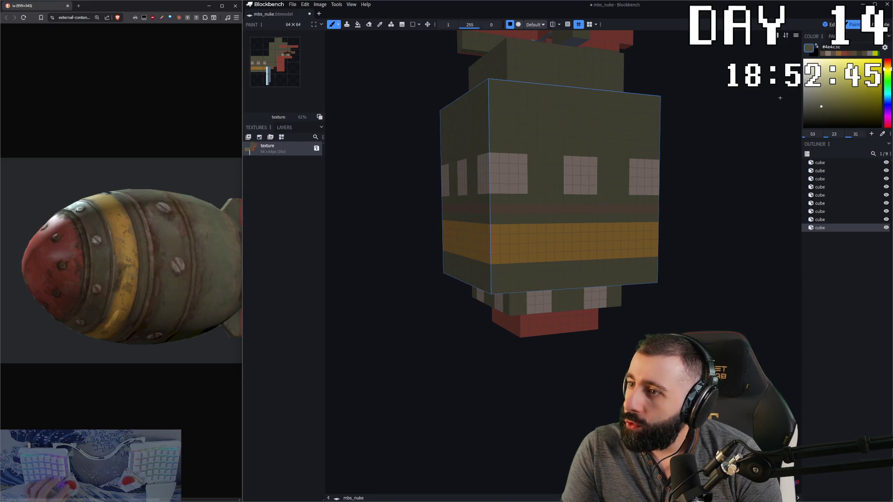
alt+click(513, 209)
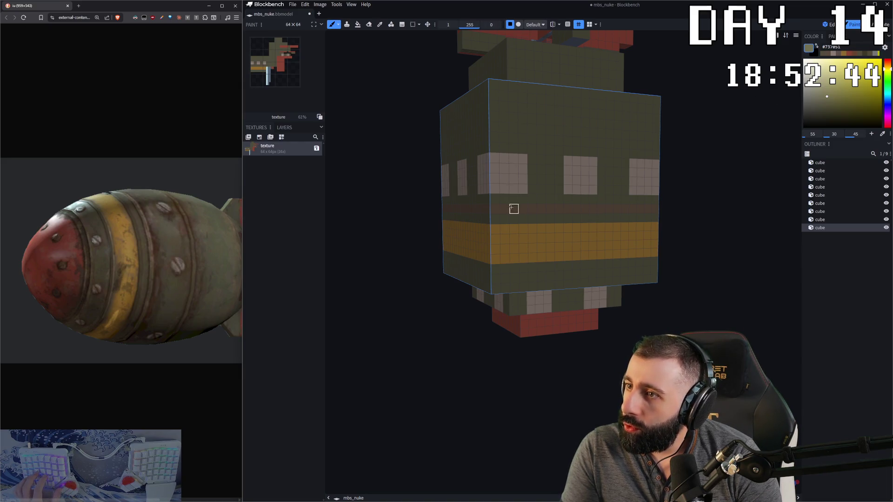
shift+click(655, 208)
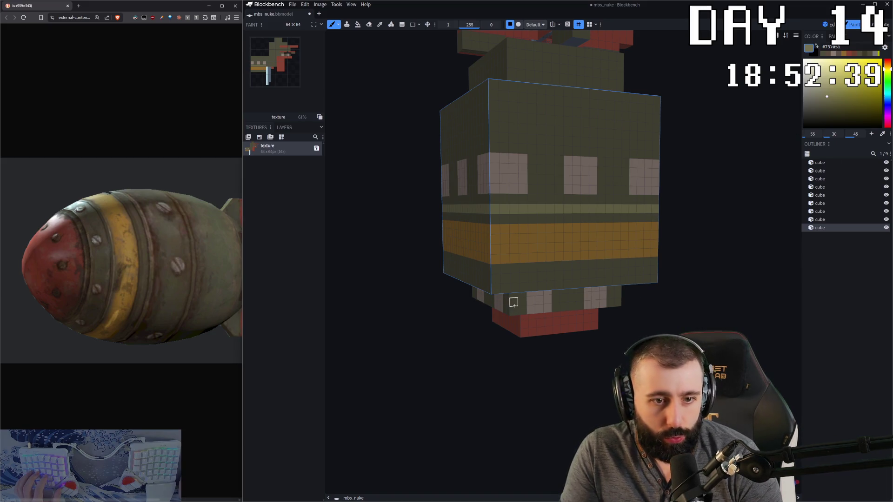
mouse_move(497, 278)
mouse_down()
mouse_move(691, 271)
mouse_move(574, 275)
mouse_up()
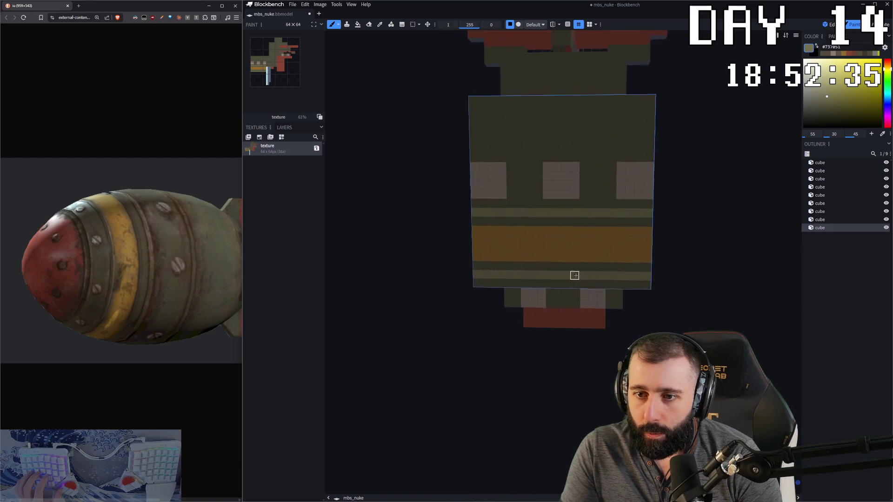
scroll(574, 275, down, 3)
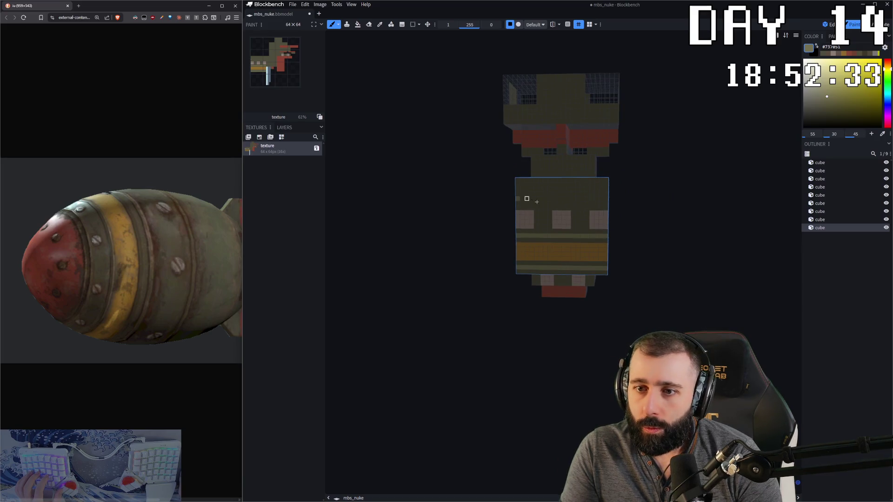
mouse_move(660, 203)
mouse_down()
mouse_move(559, 196)
mouse_move(617, 200)
mouse_move(636, 191)
mouse_move(598, 163)
mouse_move(616, 228)
mouse_move(654, 198)
mouse_up()
scroll(553, 193, down, 3)
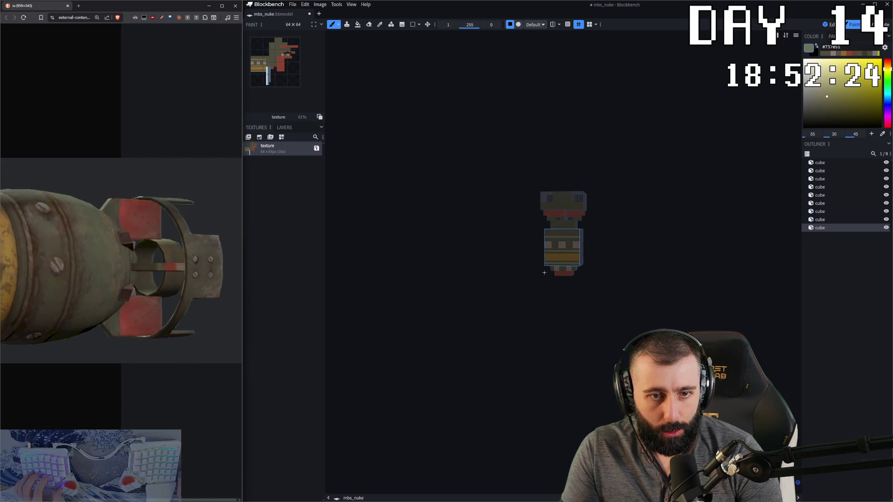
scroll(597, 214, up, 1)
scroll(624, 214, up, 3)
scroll(624, 214, up, 2)
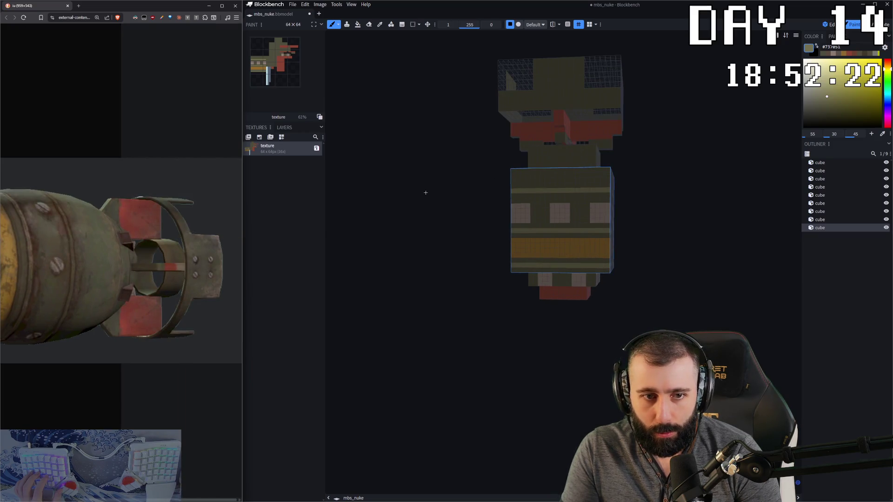
scroll(481, 252, up, 2)
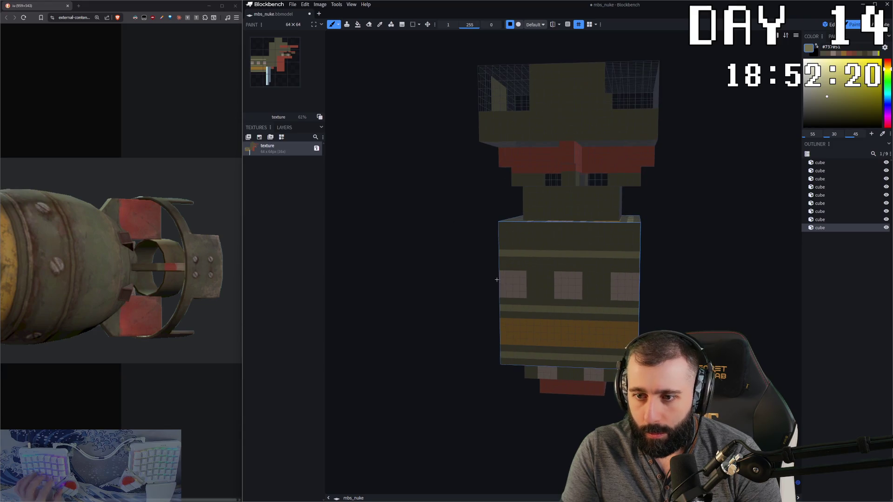
Sample the window-square grey and paint light grey squares onto the top cube's faces.
key(c)
click(514, 282)
key(b)
scroll(433, 256, down, 3)
scroll(447, 254, down, 1)
scroll(502, 255, down, 3)
scroll(478, 244, up, 2)
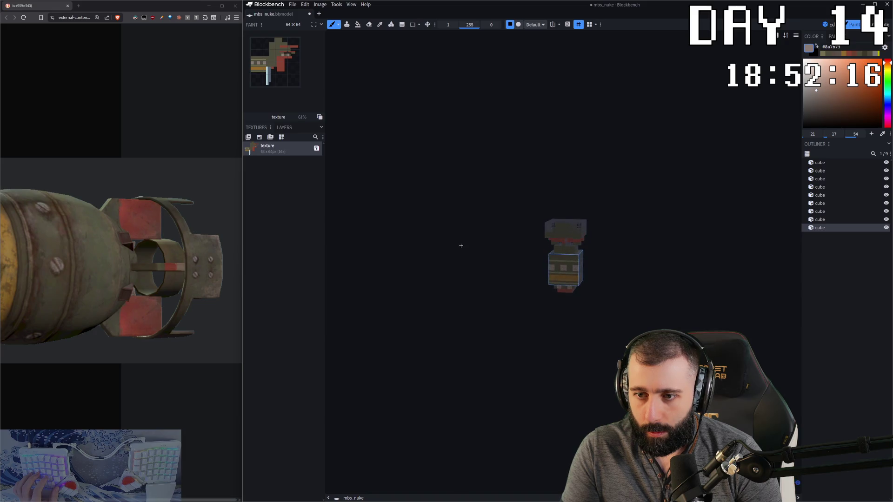
scroll(499, 214, up, 2)
scroll(498, 214, up, 2)
scroll(475, 203, up, 1)
scroll(409, 295, up, 1)
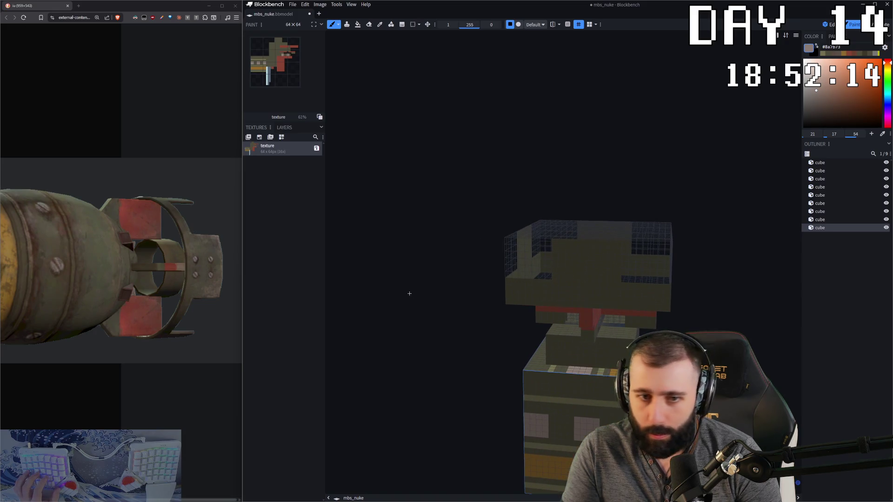
scroll(420, 277, up, 1)
drag(421, 276, 425, 265)
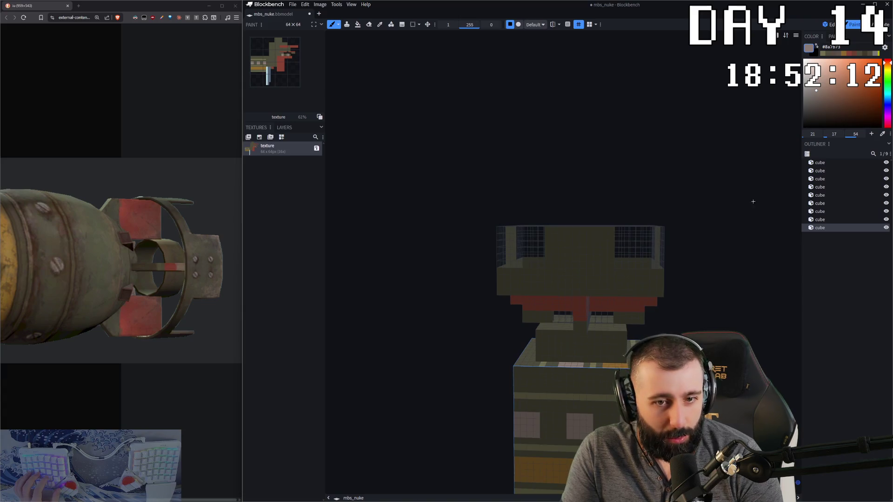
mouse_move(450, 25)
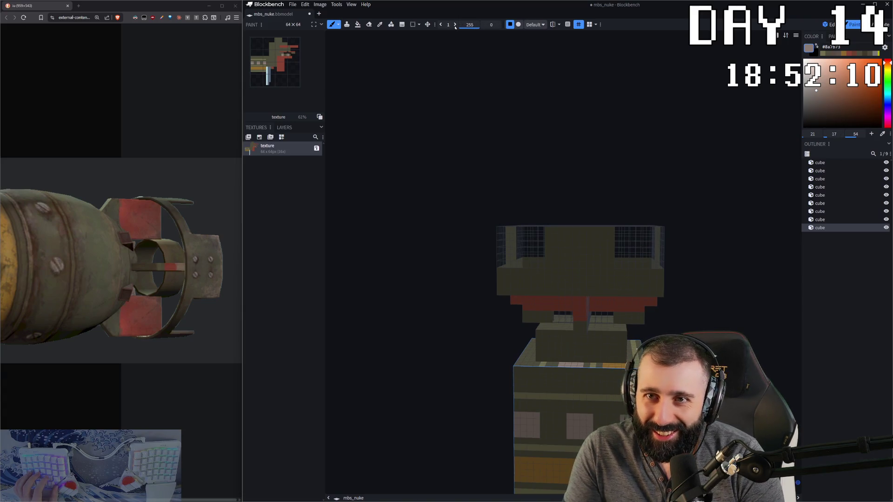
click(558, 240)
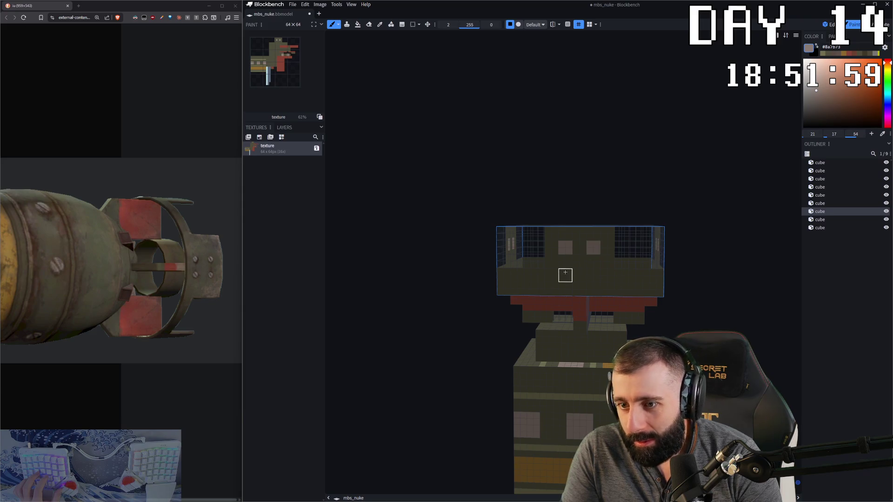
scroll(566, 275, down, 2)
drag(698, 240, 423, 336)
scroll(608, 293, up, 2)
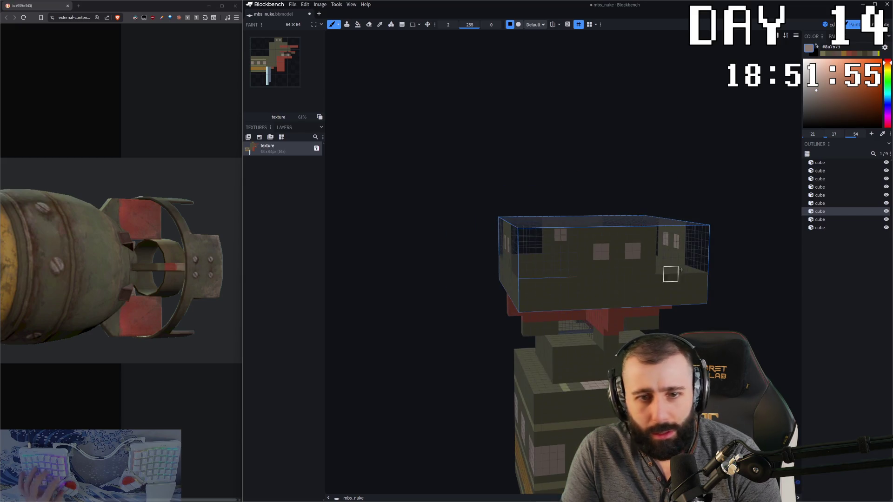
scroll(661, 266, up, 2)
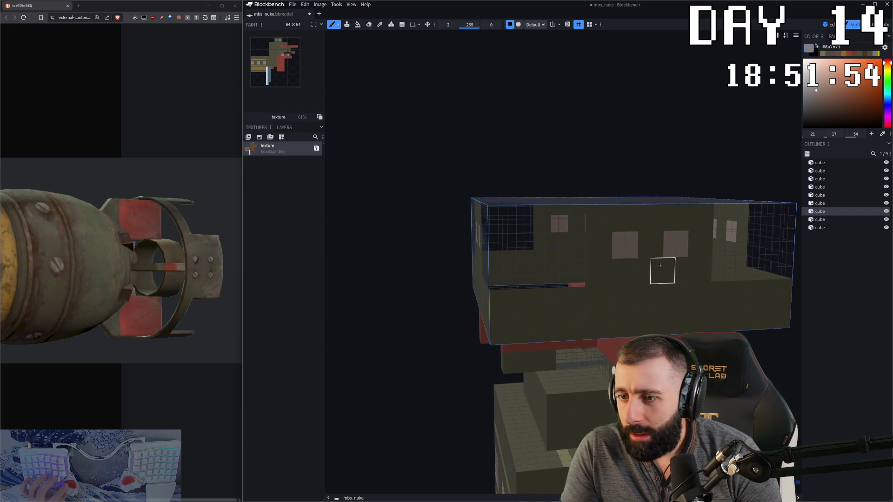
With dark grey #474747, paint notch markings into the grey blocks of the long body cube.
ctrl+click(584, 202)
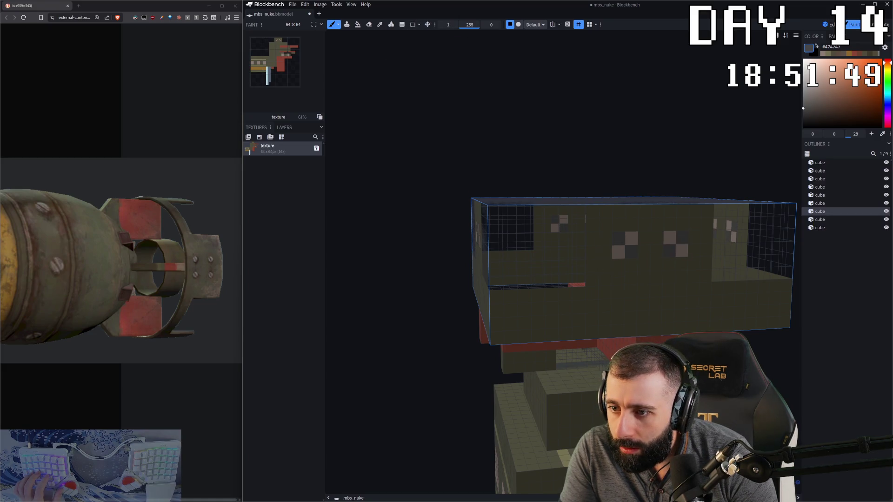
right_drag(670, 250, 537, 277)
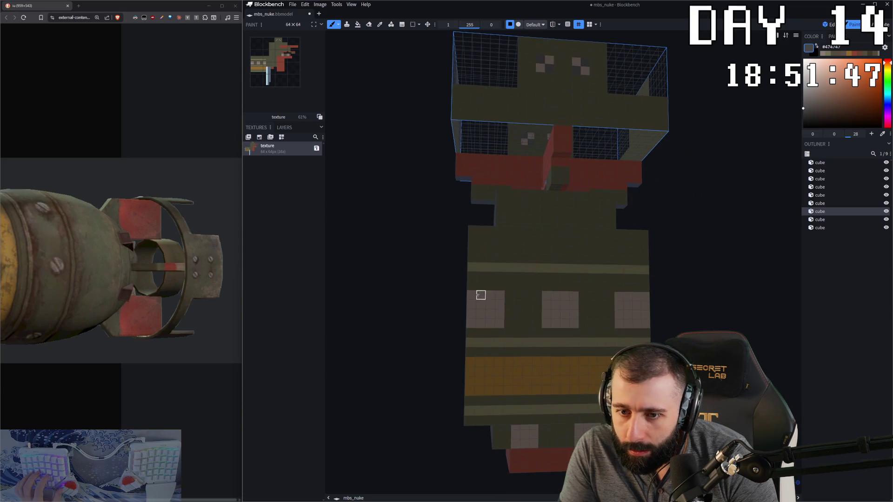
click(480, 296)
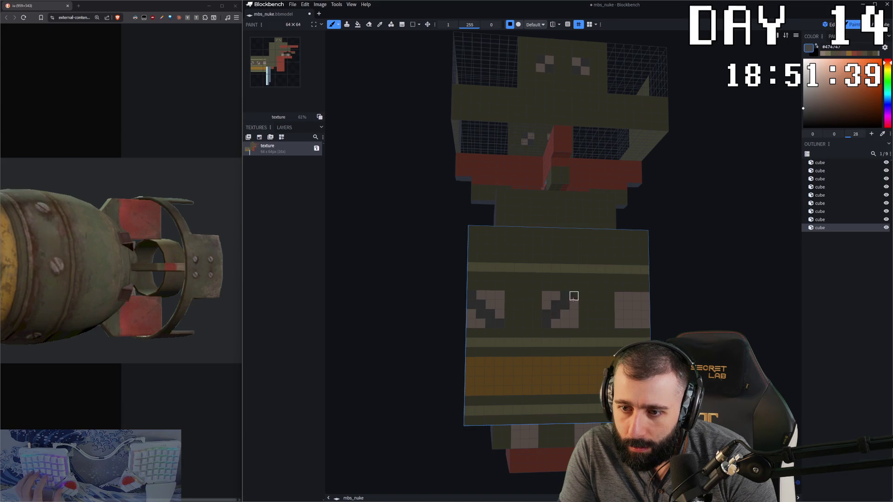
drag(637, 315, 646, 324)
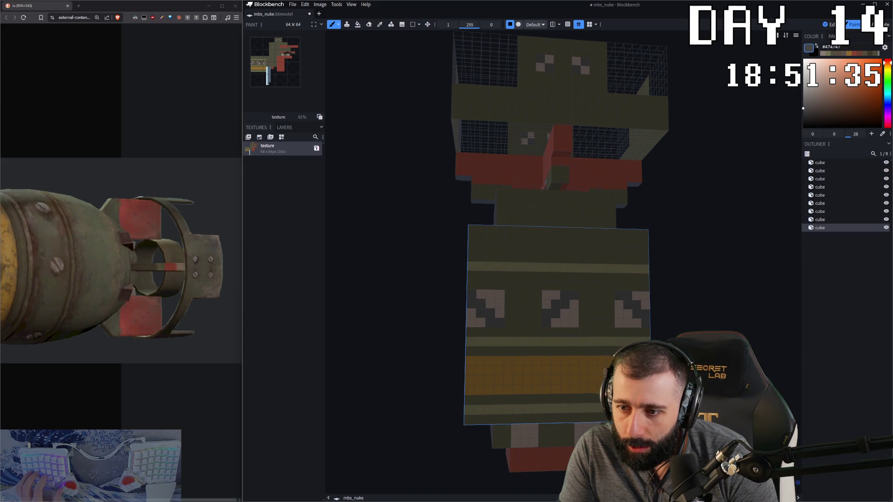
scroll(441, 315, up, 2)
Paint dark pixels into the bottom cube's grey block, then sample a grey from the model.
click(441, 315)
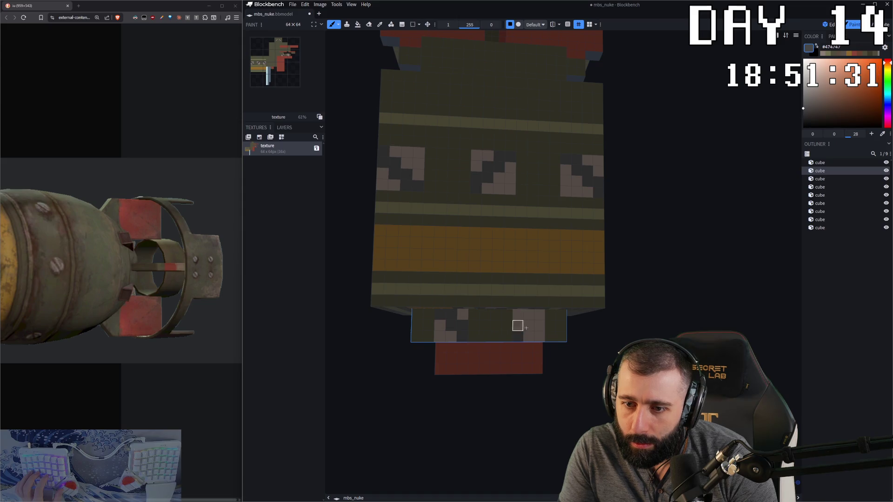
drag(539, 315, 529, 337)
scroll(539, 327, down, 3)
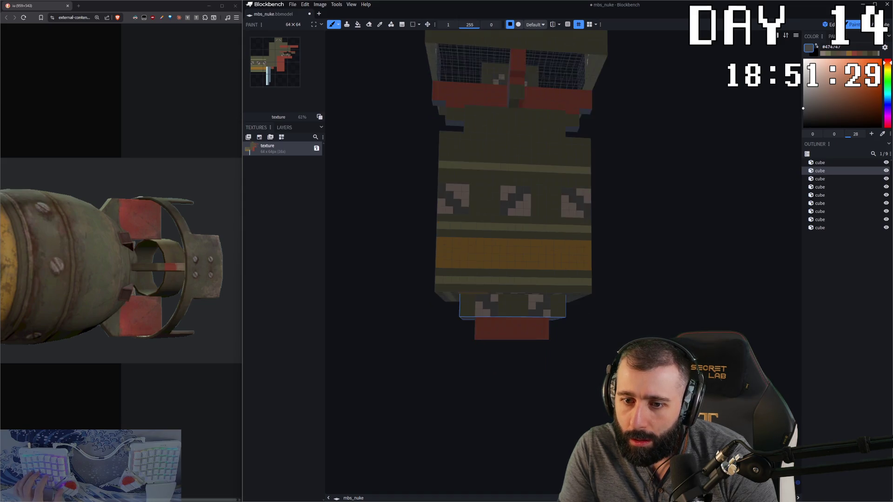
scroll(551, 370, down, 2)
mouse_move(554, 373)
mouse_down()
mouse_move(504, 379)
mouse_move(547, 379)
mouse_up()
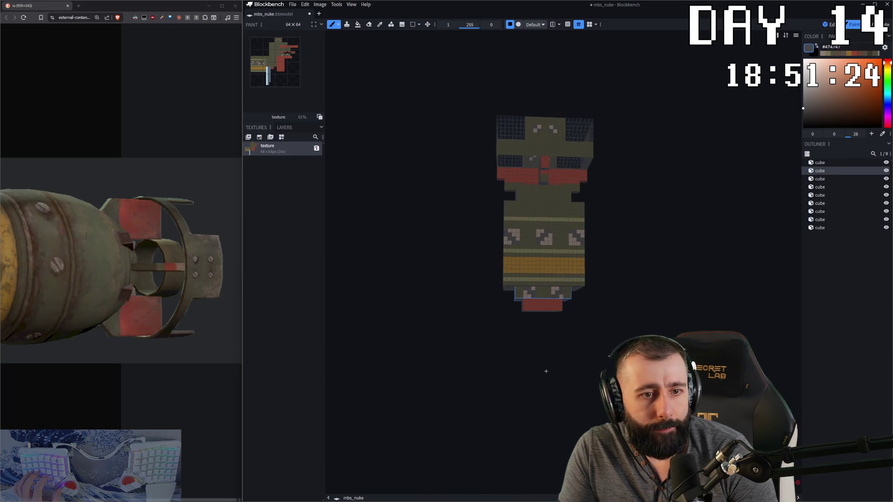
scroll(544, 370, up, 2)
scroll(480, 262, up, 1)
scroll(489, 259, up, 2)
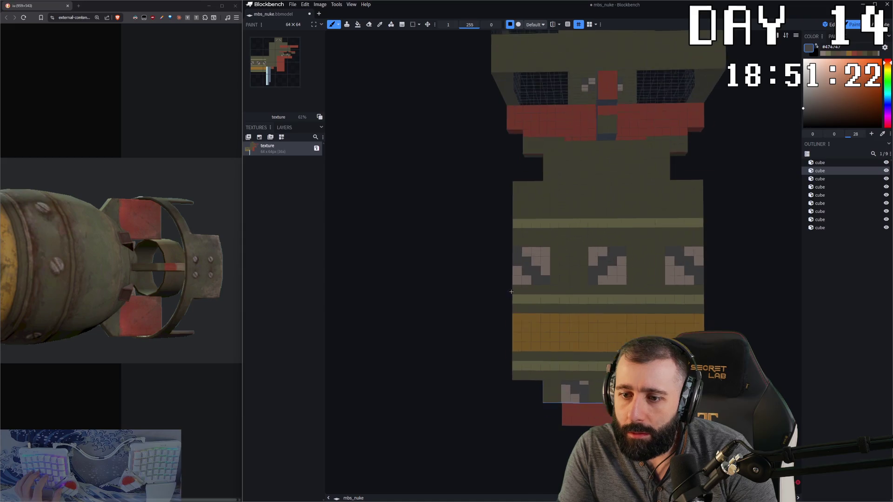
alt+click(569, 234)
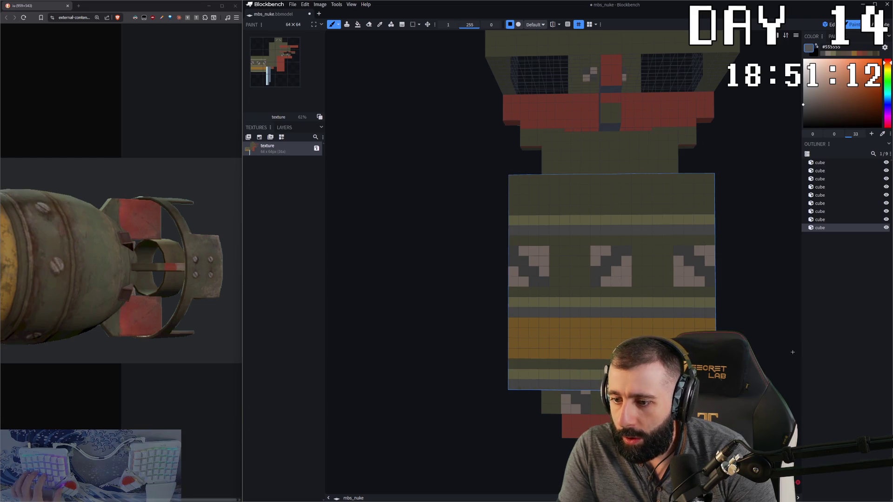
scroll(792, 351, down, 5)
Orbit the nuke to a low frontal view and turn the reference bomb to show its red nose.
drag(792, 352, 696, 228)
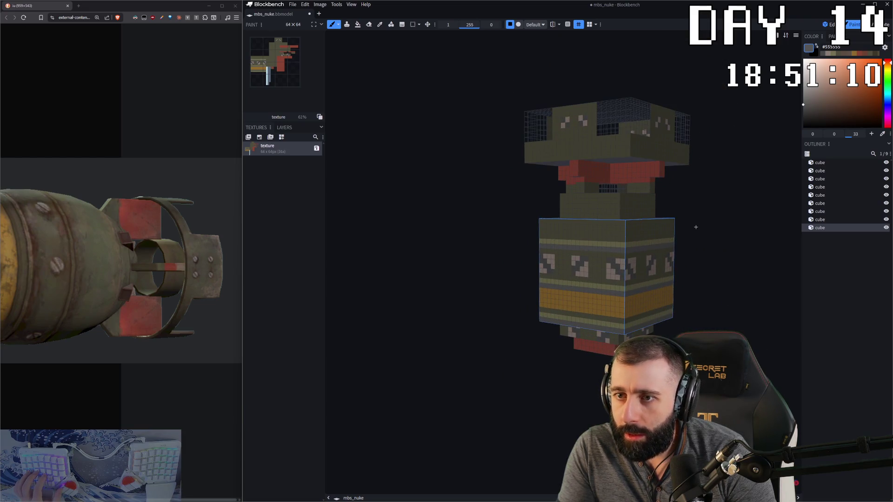
mouse_move(443, 209)
mouse_down()
mouse_move(517, 192)
mouse_move(464, 331)
mouse_move(474, 329)
mouse_move(459, 313)
mouse_move(481, 329)
mouse_move(606, 336)
mouse_move(161, 300)
mouse_up()
scroll(481, 329, down, 3)
drag(76, 332, 52, 312)
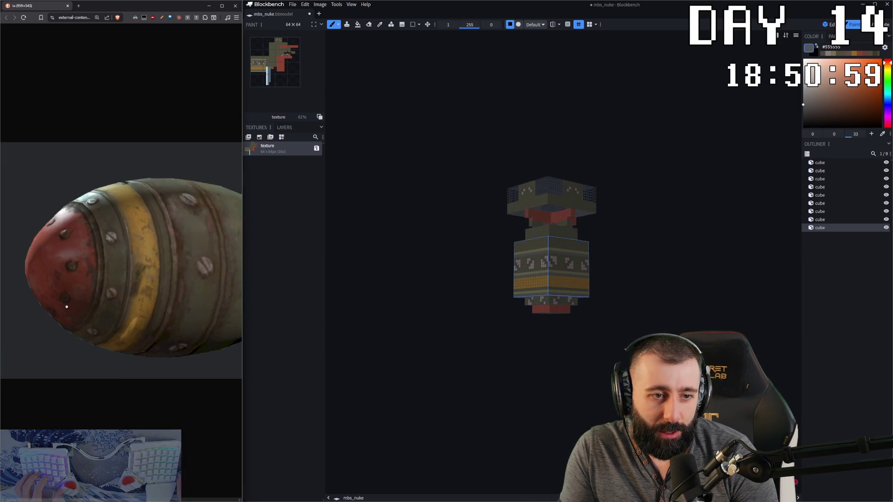
scroll(578, 385, up, 2)
drag(549, 368, 531, 360)
scroll(543, 357, up, 4)
right_drag(542, 357, 571, 300)
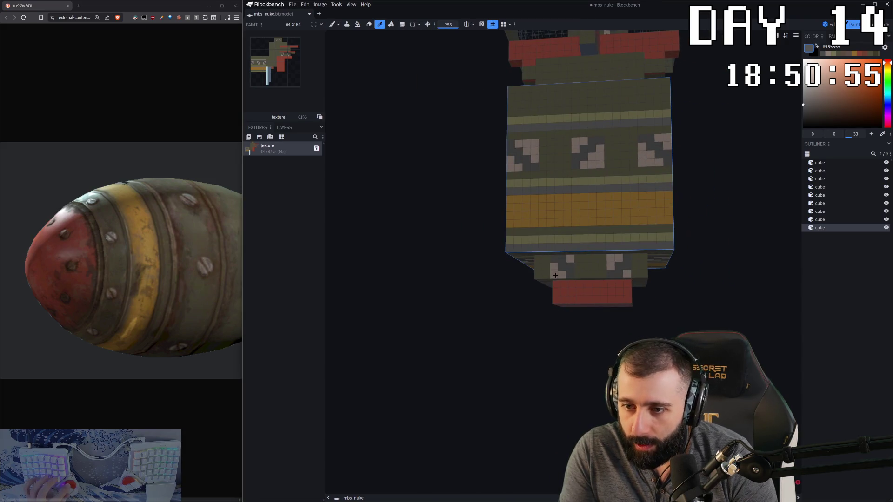
Paint a row of small grey dots onto the red bottom cube.
click(571, 300)
click(563, 291)
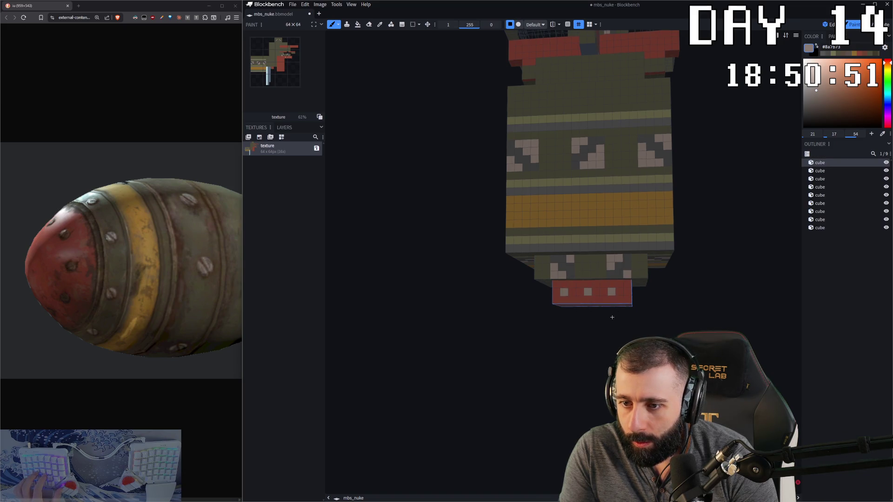
drag(612, 318, 587, 316)
scroll(558, 321, down, 5)
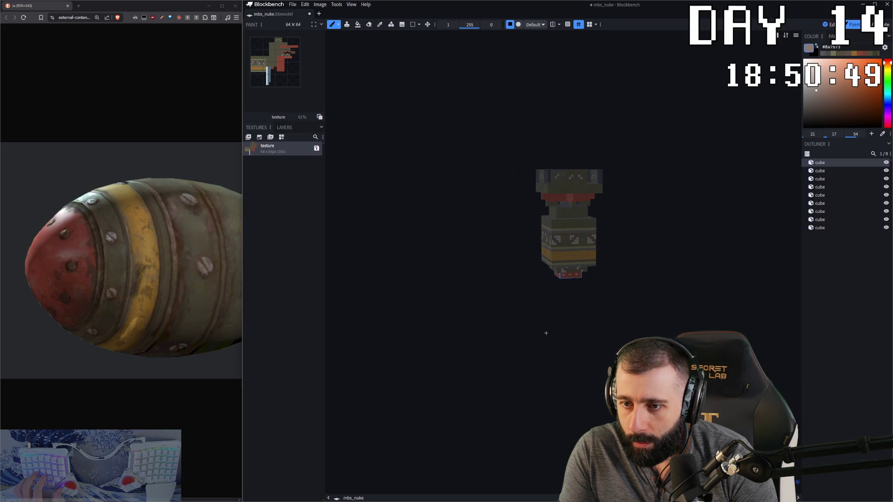
scroll(563, 328, down, 3)
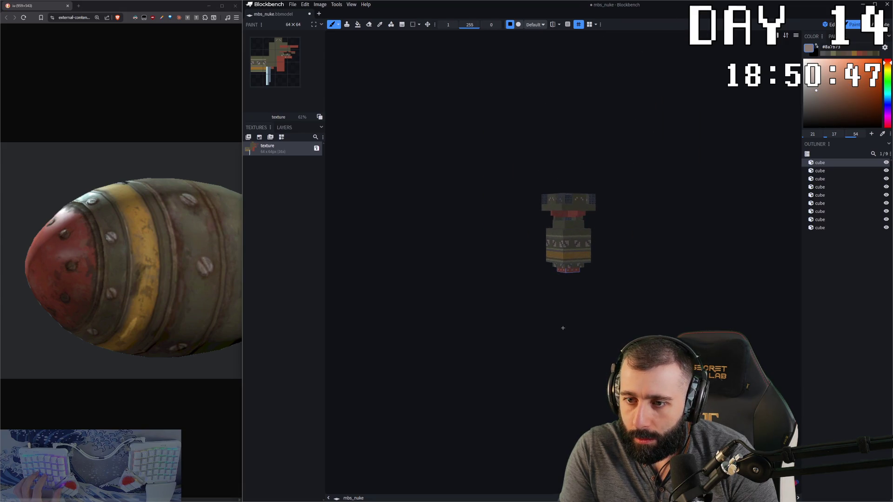
scroll(663, 308, down, 3)
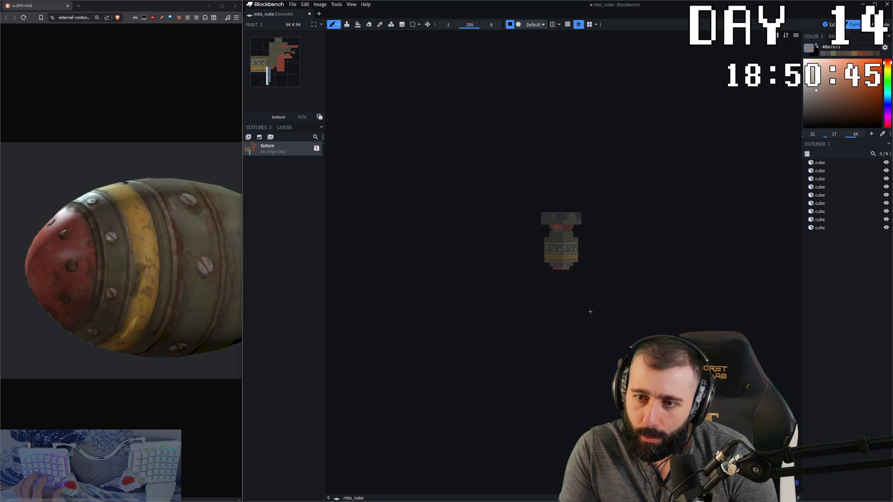
drag(621, 279, 578, 231)
scroll(630, 253, up, 3)
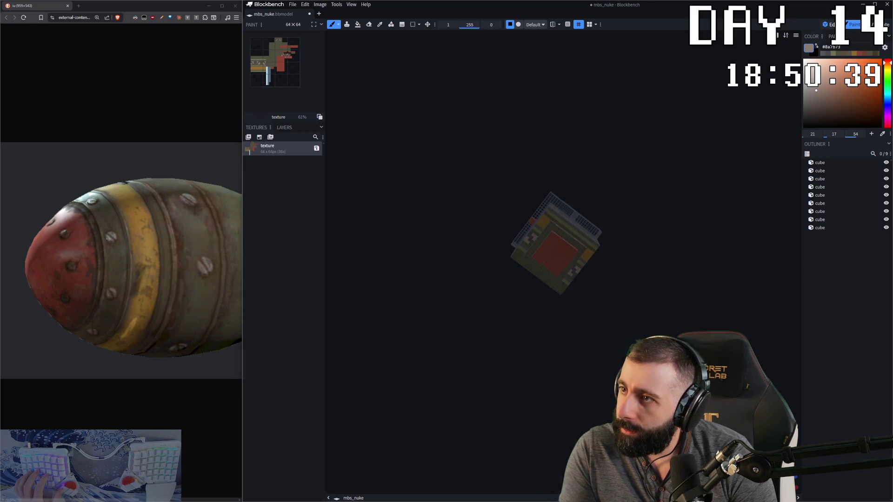
Switch to Edit mode and select the bottom cube for UV editing.
click(830, 24)
click(677, 244)
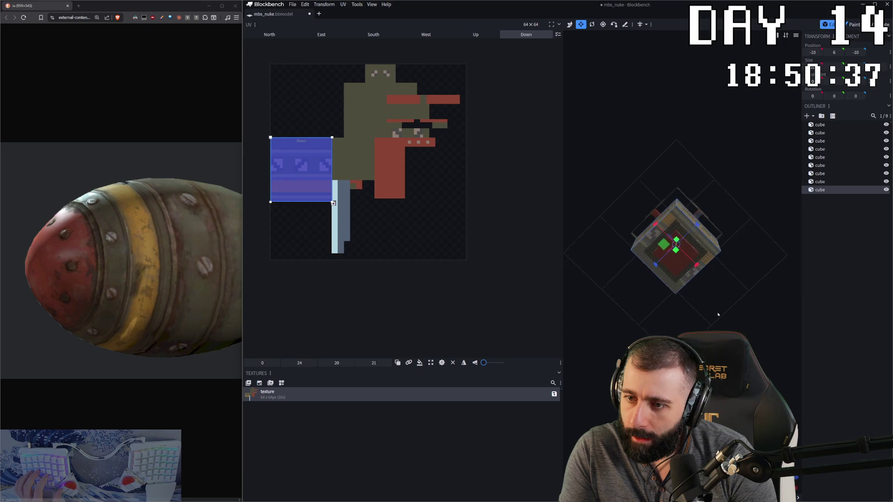
click(790, 345)
drag(790, 346, 732, 314)
drag(670, 210, 643, 239)
click(643, 239)
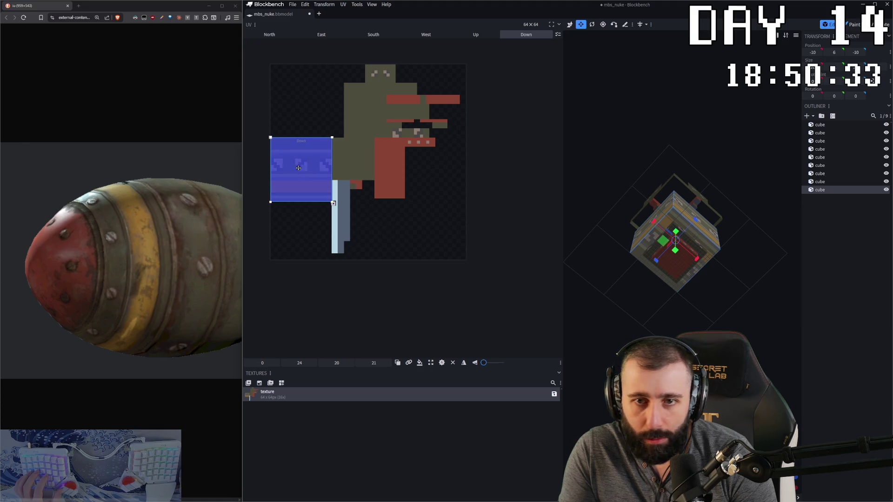
Move the Down face UV to the empty bottom-right of the texture, check the Up face, and return to Paint mode.
drag(299, 169, 238, 59)
drag(742, 198, 739, 112)
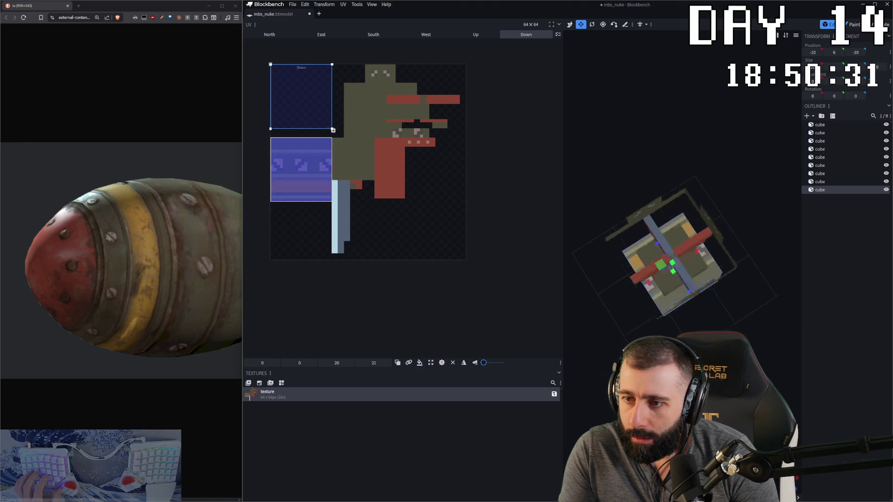
mouse_move(280, 94)
mouse_down()
mouse_move(280, 226)
mouse_move(414, 226)
mouse_up()
drag(665, 307, 614, 252)
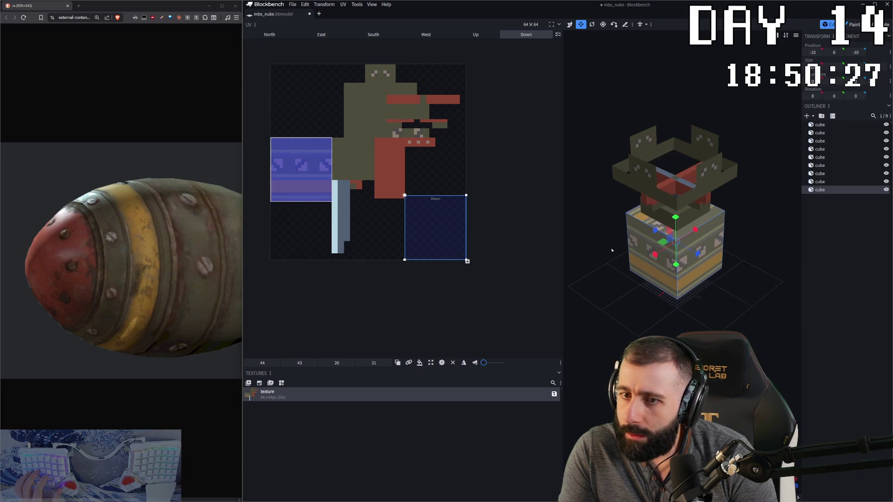
click(636, 215)
mouse_move(740, 321)
mouse_down()
mouse_move(758, 271)
mouse_move(489, 231)
mouse_up()
key(Tab)
scroll(433, 217, up, 4)
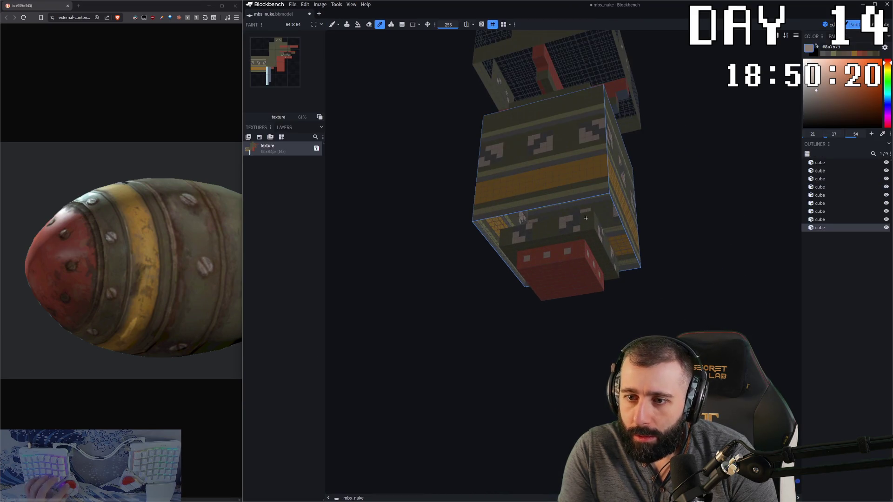
Set the fill bucket to Face mode and orbit the model to a near-front view.
click(357, 25)
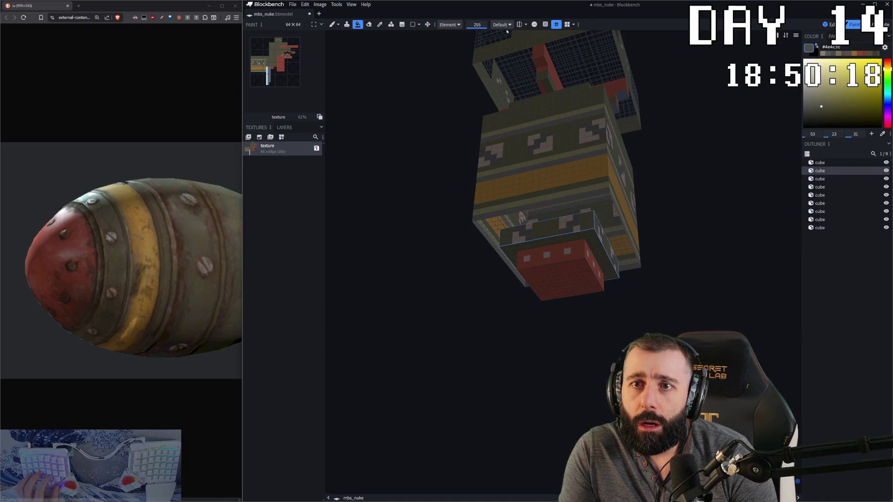
click(457, 25)
mouse_move(497, 211)
mouse_down()
mouse_move(608, 192)
mouse_move(635, 203)
mouse_up()
drag(105, 251, 156, 250)
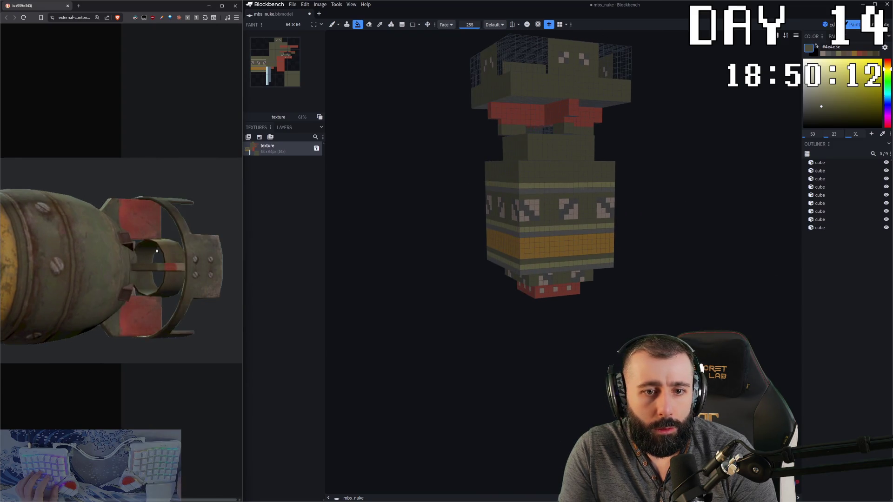
drag(431, 278, 680, 197)
drag(665, 140, 617, 171)
With the brush and dark brown #2e211c, paint a patch of pixels on the neck cube.
key(b)
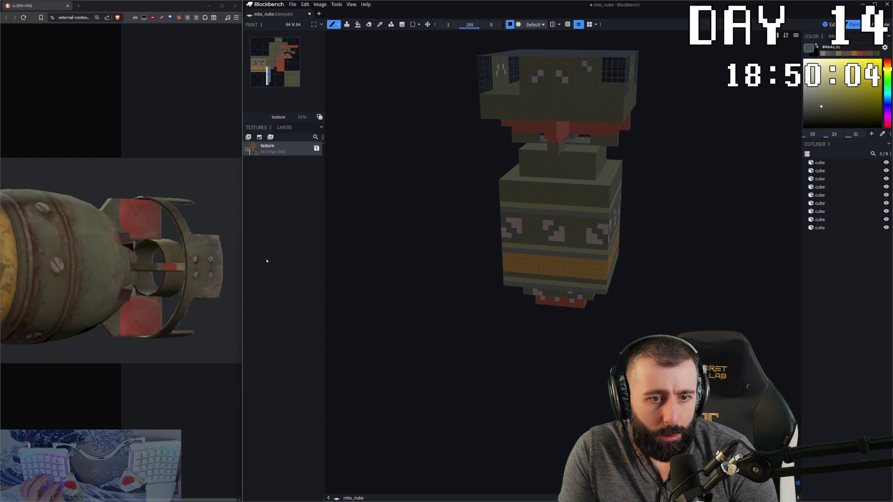
click(217, 269)
scroll(518, 197, up, 3)
drag(539, 114, 548, 123)
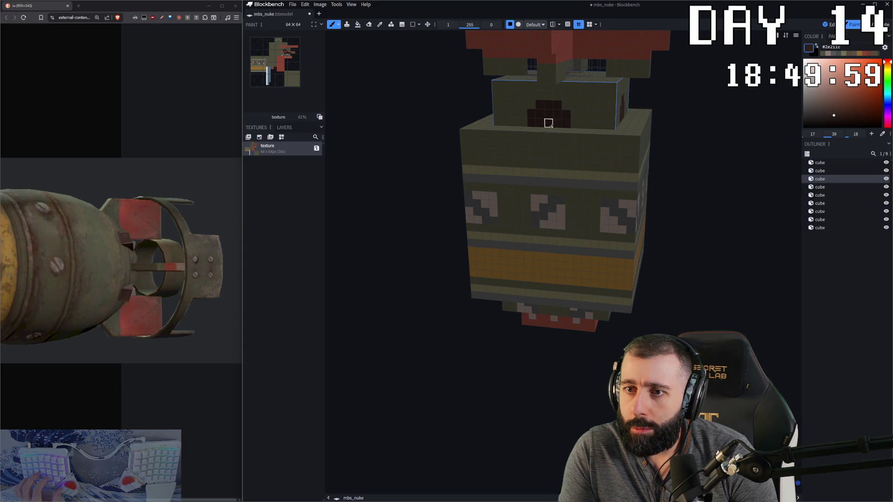
drag(681, 152, 553, 169)
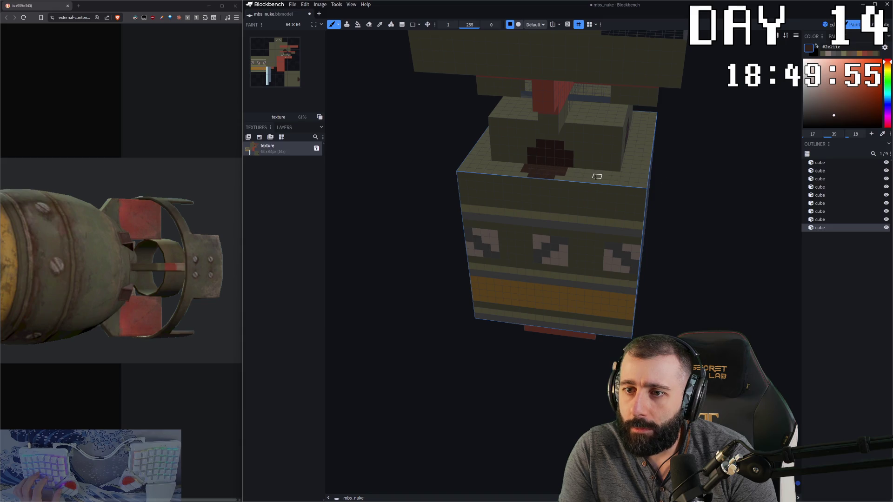
mouse_move(673, 190)
mouse_down()
mouse_move(669, 197)
mouse_move(716, 225)
mouse_move(670, 265)
mouse_move(467, 264)
mouse_move(488, 276)
mouse_move(614, 243)
mouse_move(621, 285)
mouse_up()
Orbit around the model and sample the olive #4e4c3c from the body as the paint colour.
click(663, 269)
scroll(664, 269, down, 3)
scroll(636, 255, down, 2)
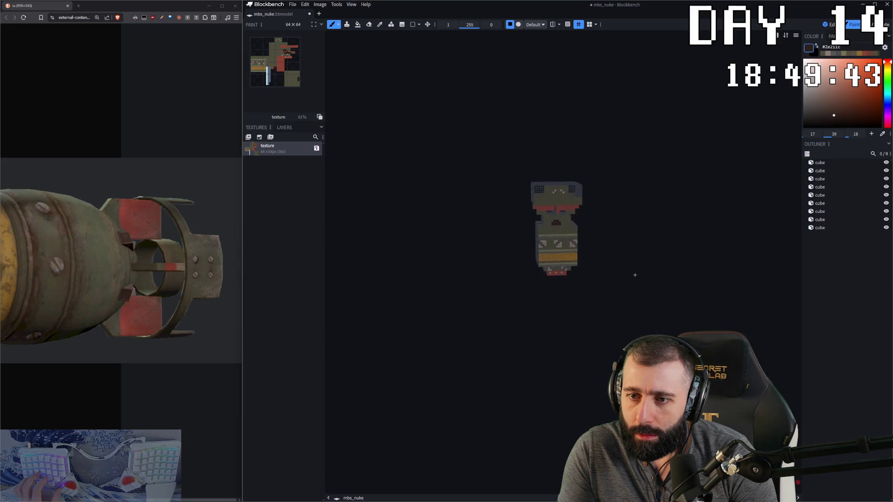
drag(225, 256, 172, 254)
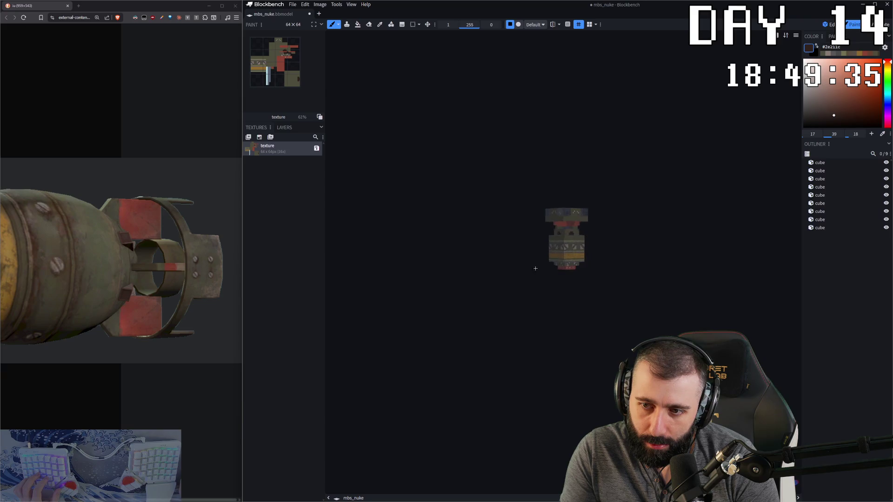
scroll(529, 271, up, 2)
scroll(564, 267, up, 3)
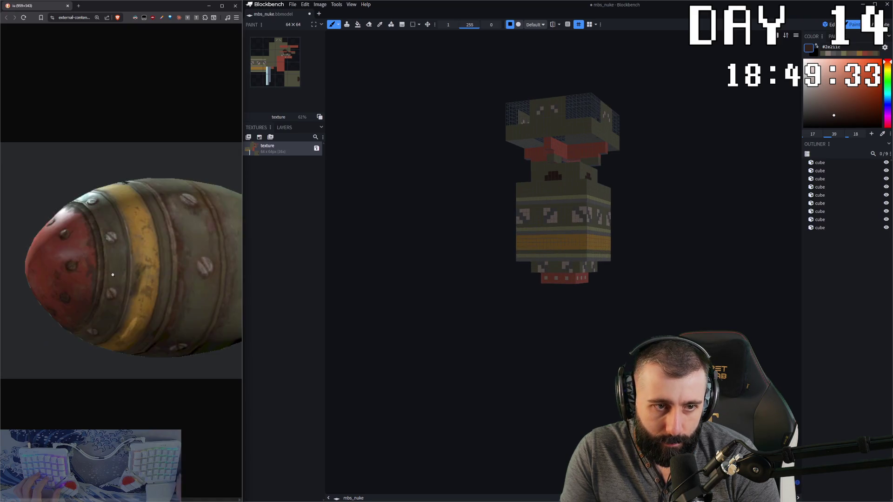
drag(636, 323, 740, 266)
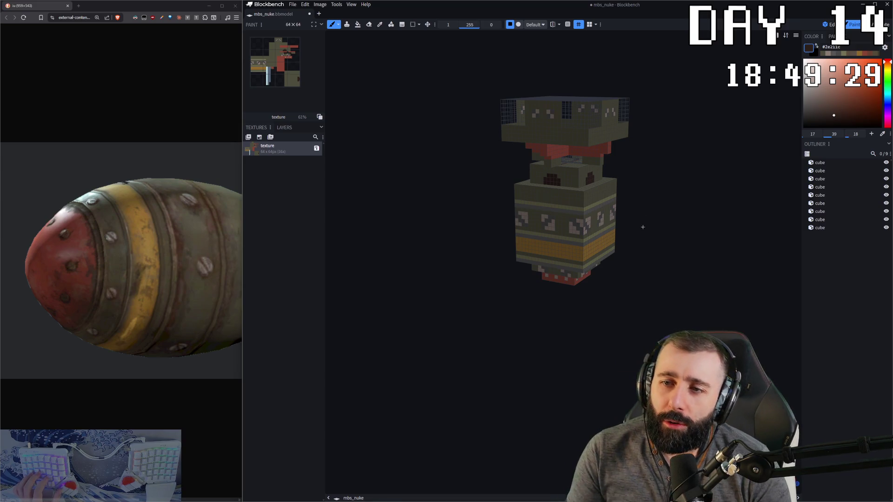
scroll(638, 216, down, 2)
scroll(644, 214, up, 3)
mouse_move(645, 214)
mouse_down()
mouse_move(661, 161)
mouse_move(475, 164)
mouse_up()
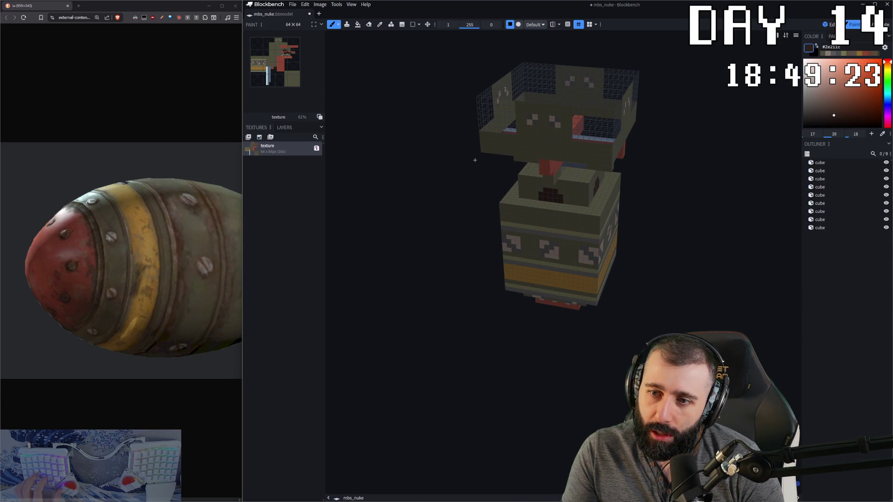
drag(475, 159, 521, 146)
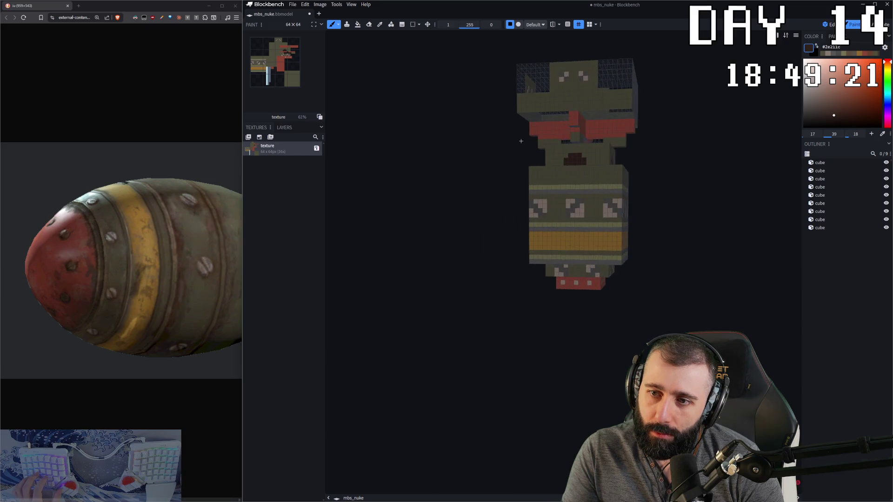
drag(520, 147, 614, 166)
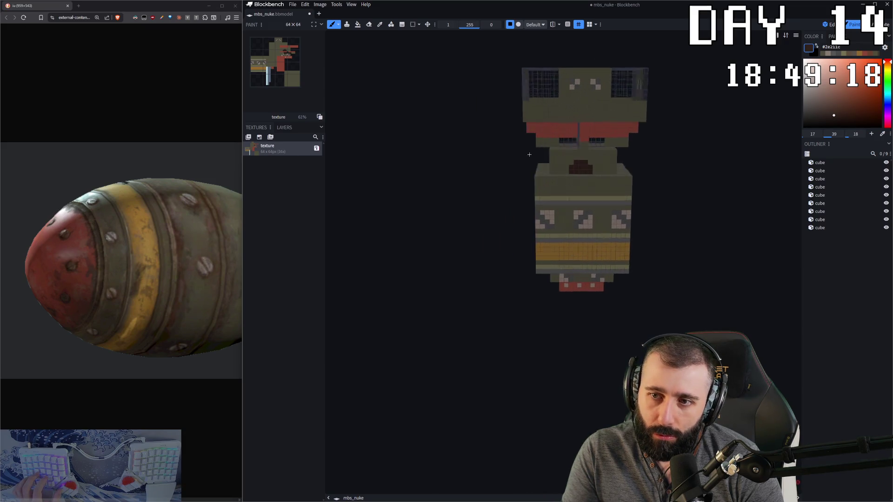
scroll(614, 166, up, 3)
alt+click(556, 109)
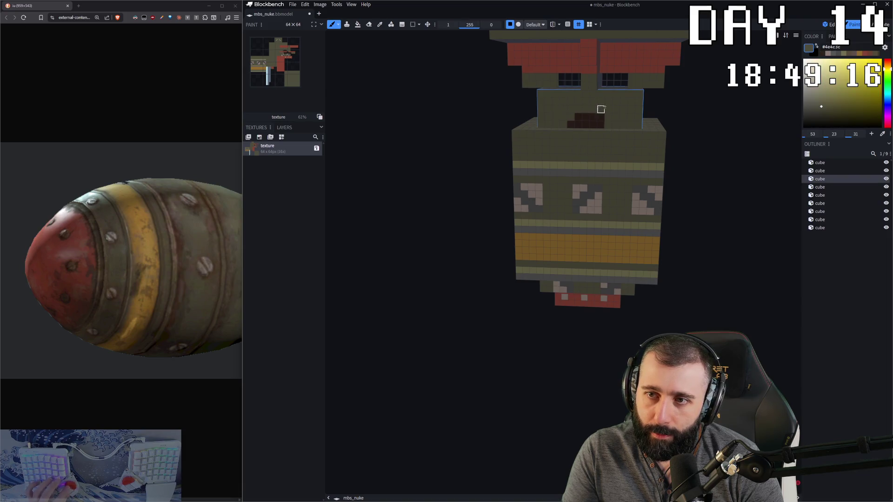
drag(740, 148, 612, 217)
scroll(613, 217, down, 3)
scroll(680, 217, down, 3)
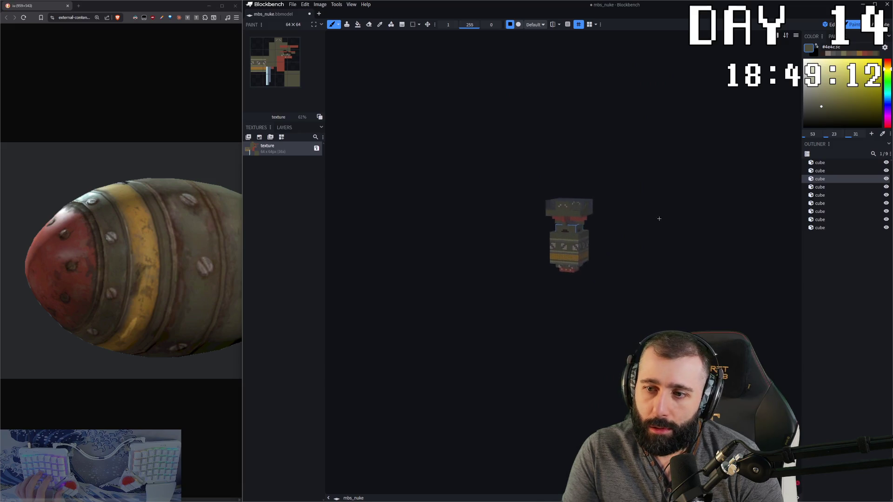
scroll(674, 211, up, 3)
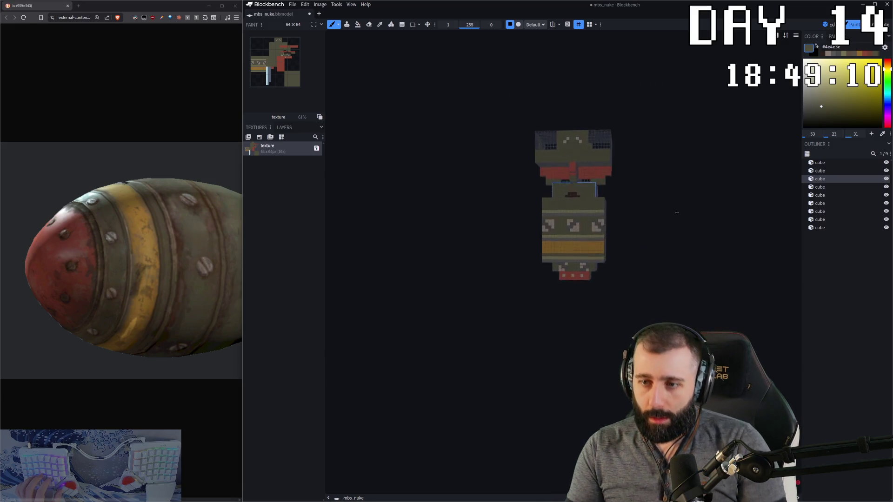
drag(677, 212, 678, 213)
scroll(678, 214, up, 4)
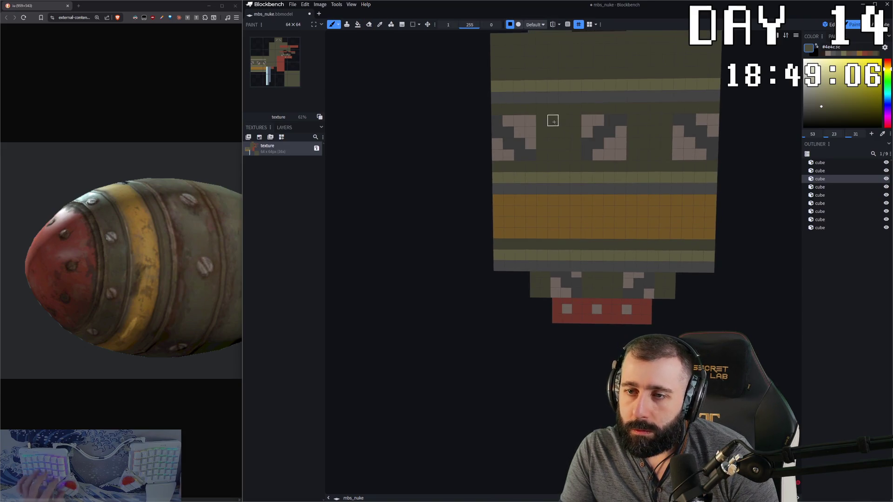
Repaint the body's grey chevron markings into smaller diamond-like shapes.
drag(590, 126, 608, 131)
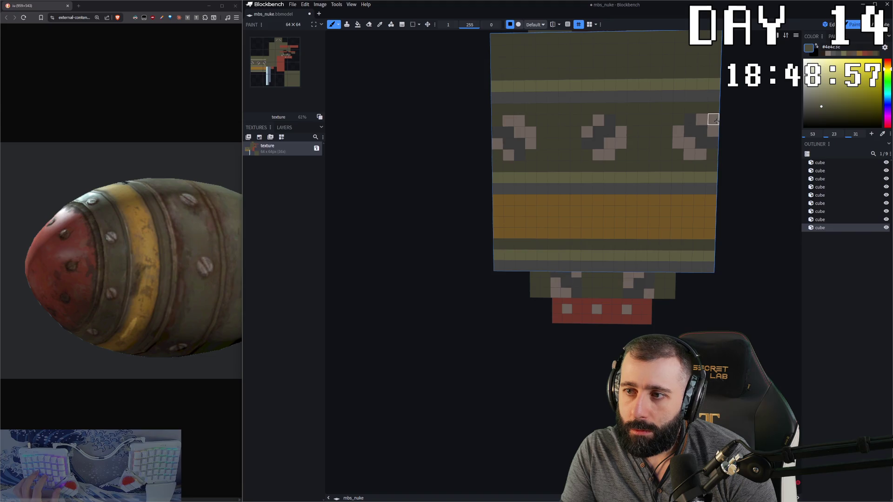
click(581, 274)
click(566, 294)
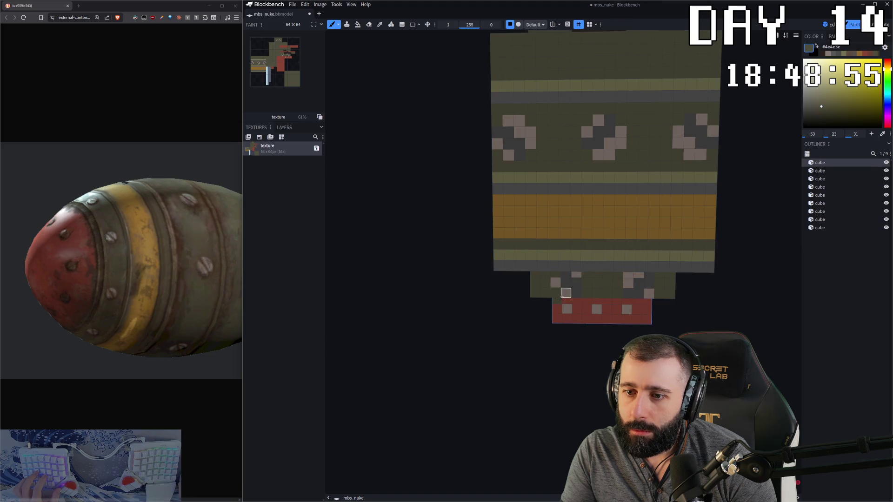
click(587, 293)
middle_drag(586, 293, 555, 249)
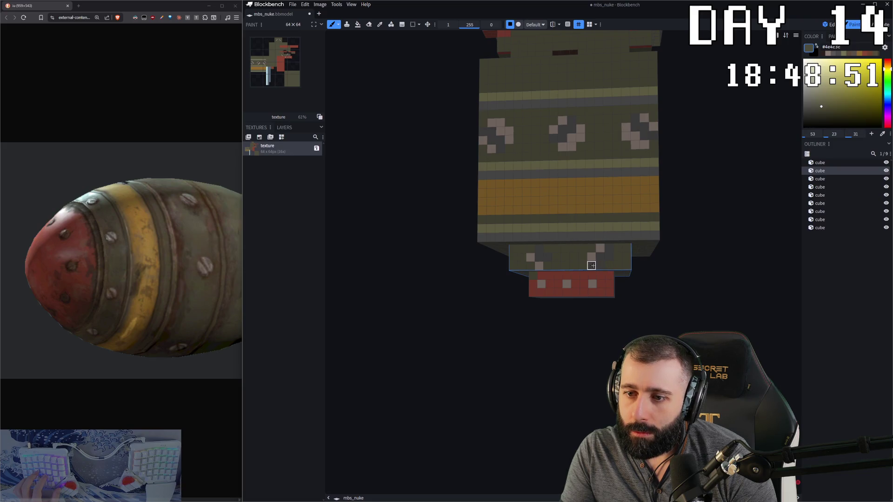
drag(700, 268, 668, 294)
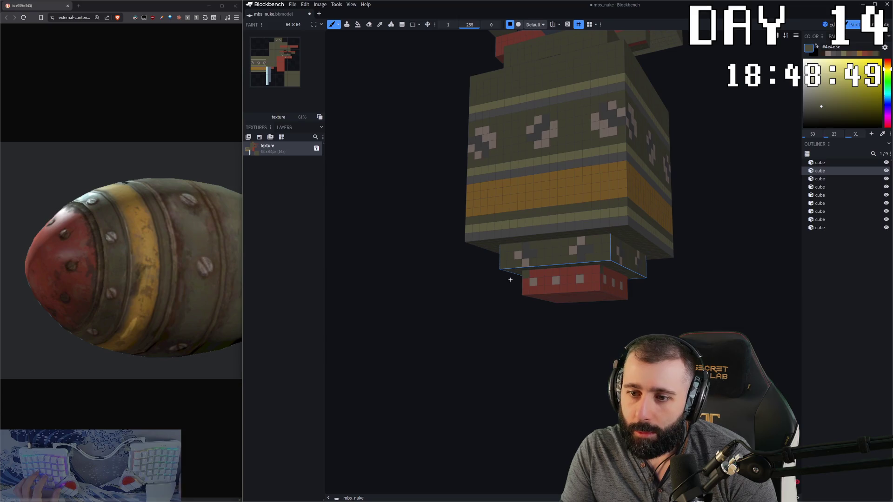
Sample the red fin colour and the top cube's grey, orbiting to check the model from above.
alt+click(554, 275)
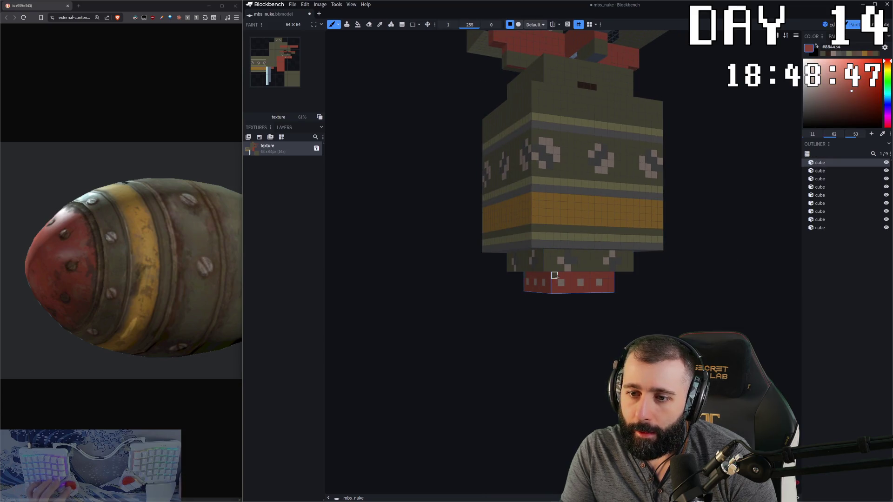
mouse_move(713, 250)
mouse_down()
mouse_move(581, 261)
mouse_move(568, 239)
mouse_move(555, 236)
mouse_up()
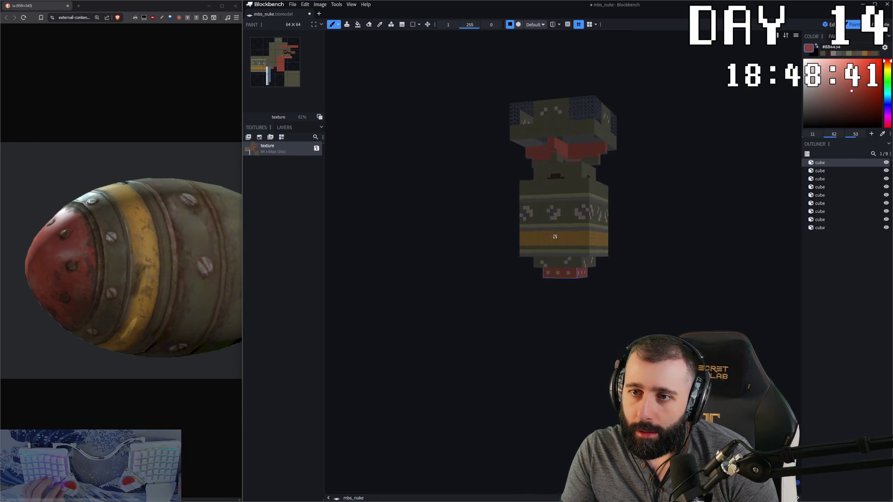
scroll(534, 245, up, 5)
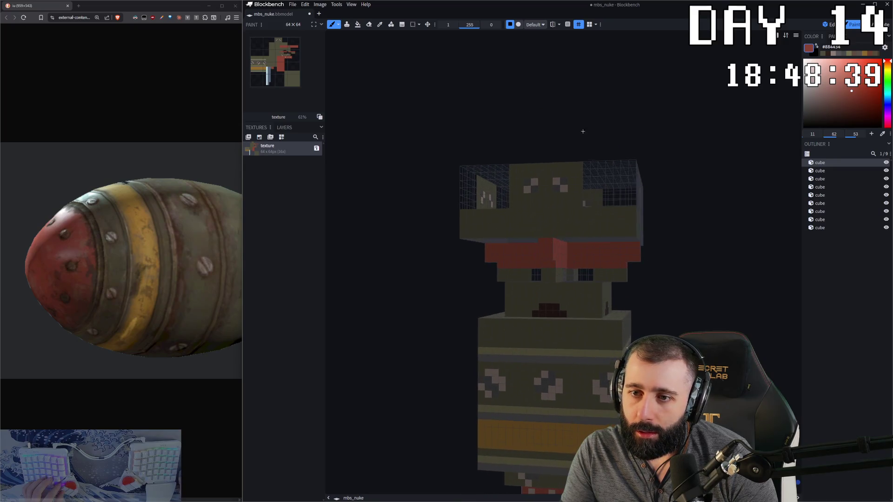
scroll(524, 159, up, 2)
key(c)
click(504, 117)
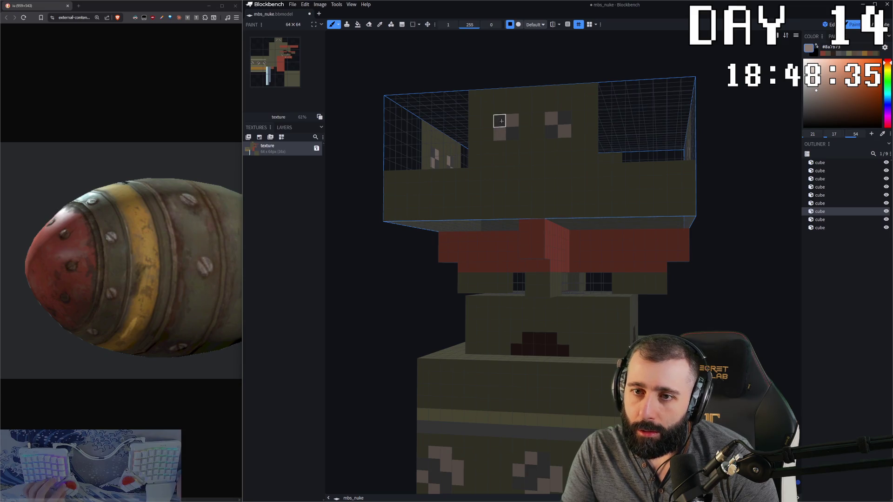
scroll(564, 166, down, 1)
scroll(638, 330, down, 2)
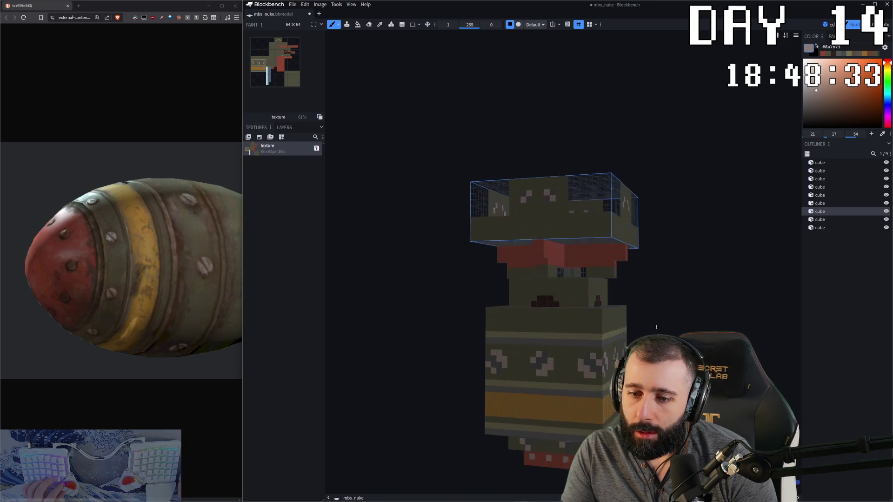
scroll(637, 330, down, 1)
scroll(638, 330, down, 2)
scroll(637, 330, down, 1)
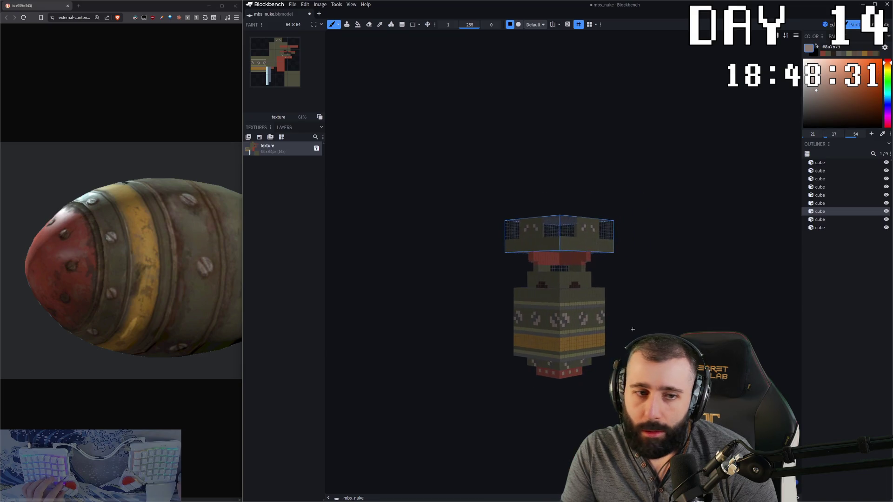
mouse_move(632, 330)
middle_down()
mouse_move(669, 318)
mouse_move(657, 321)
mouse_move(667, 242)
middle_up()
scroll(655, 322, up, 2)
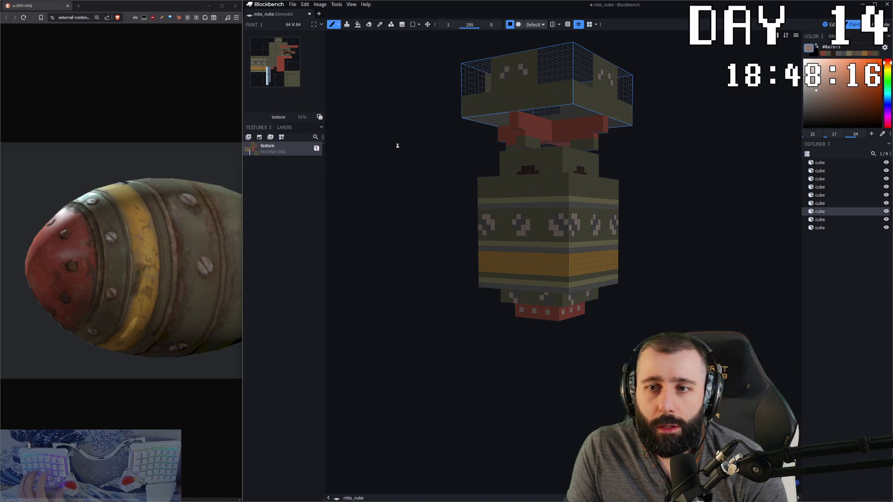
Save the texture as texture.png via Ctrl+S.
key(ctrl+s)
key(Return)
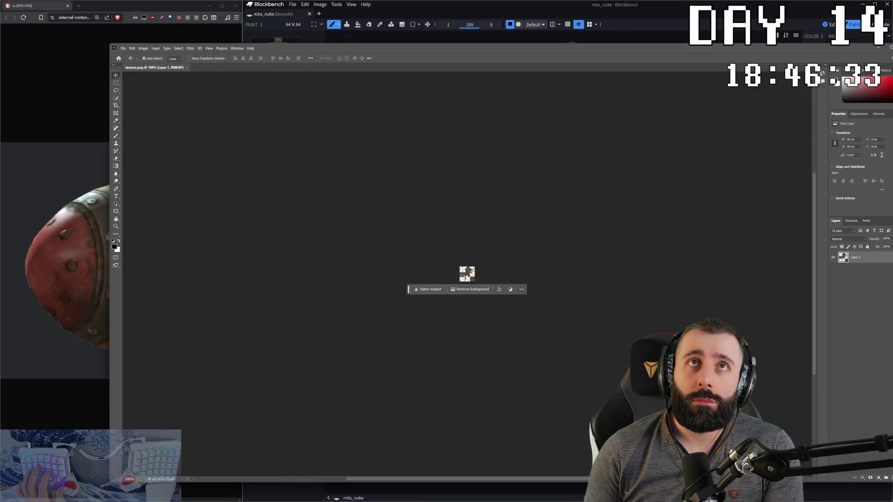
Move the Photoshop window on texture.png slightly before returning to Blockbench.
mouse_move(558, 52)
mouse_down()
mouse_move(549, 67)
mouse_move(509, 2)
mouse_up()
alt+scroll(399, 272, up, 3)
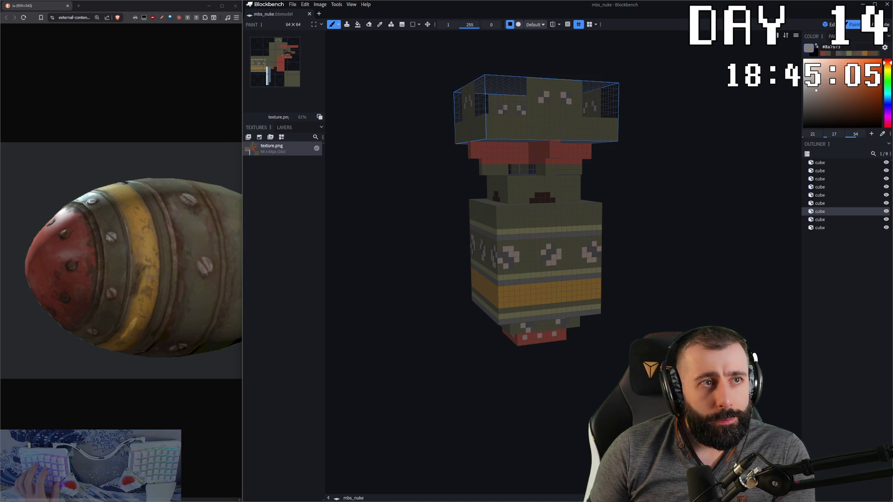
scroll(647, 214, down, 1)
scroll(647, 215, down, 2)
Orbit to a front view, try the Selection tool, return to the Brush and lower its value to 79.
drag(647, 214, 634, 215)
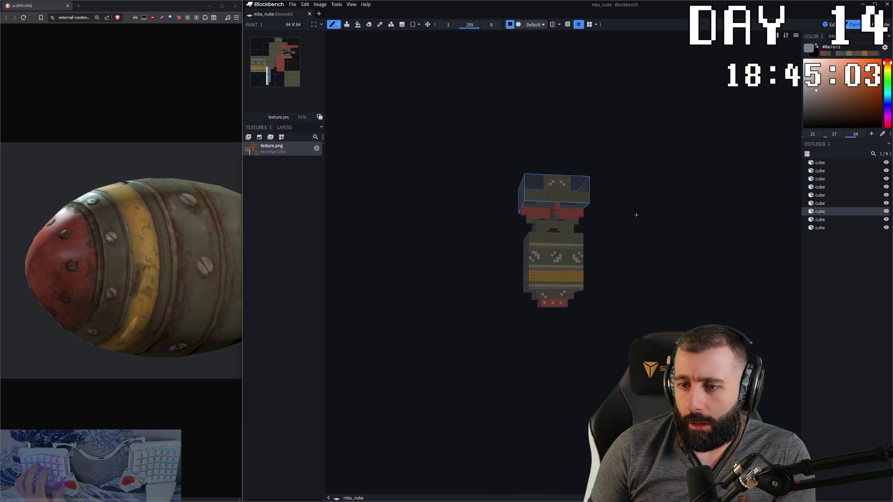
right_drag(424, 126, 430, 142)
drag(430, 142, 463, 143)
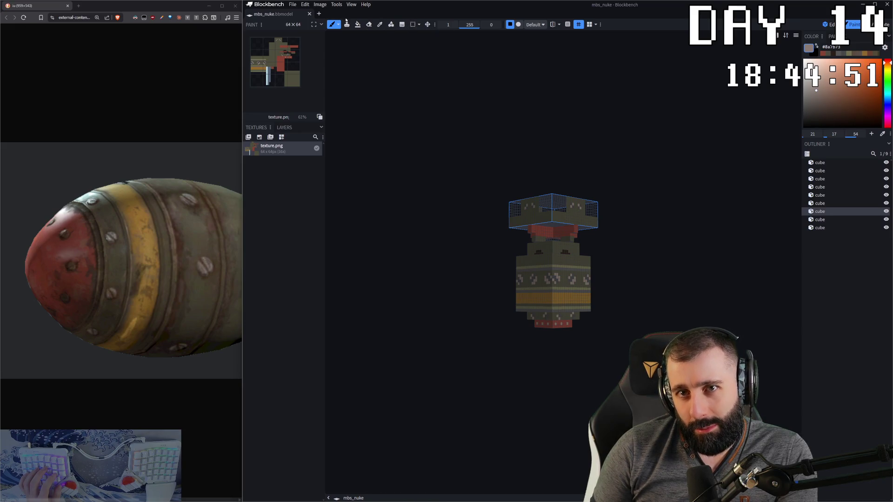
click(415, 25)
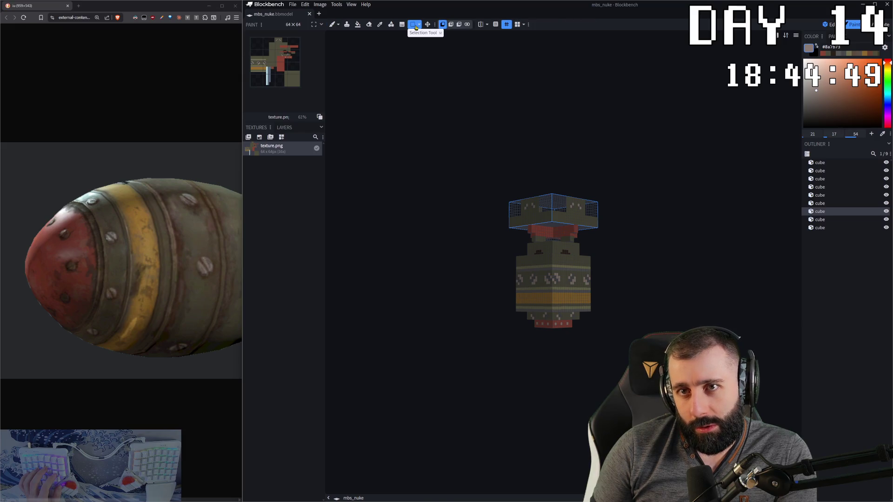
click(335, 24)
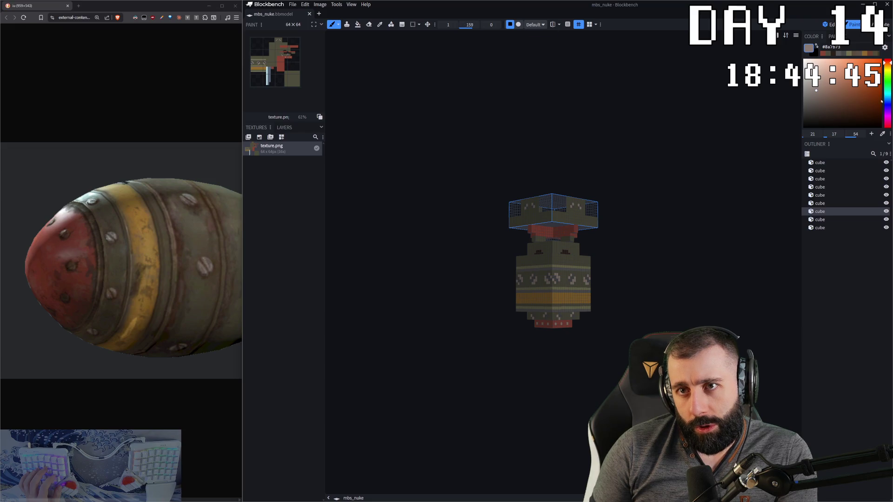
mouse_move(469, 24)
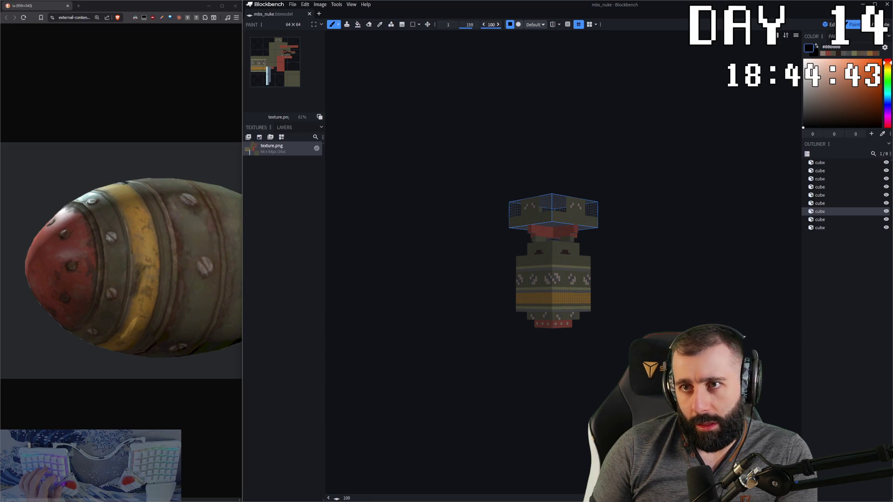
drag(470, 25, 453, 24)
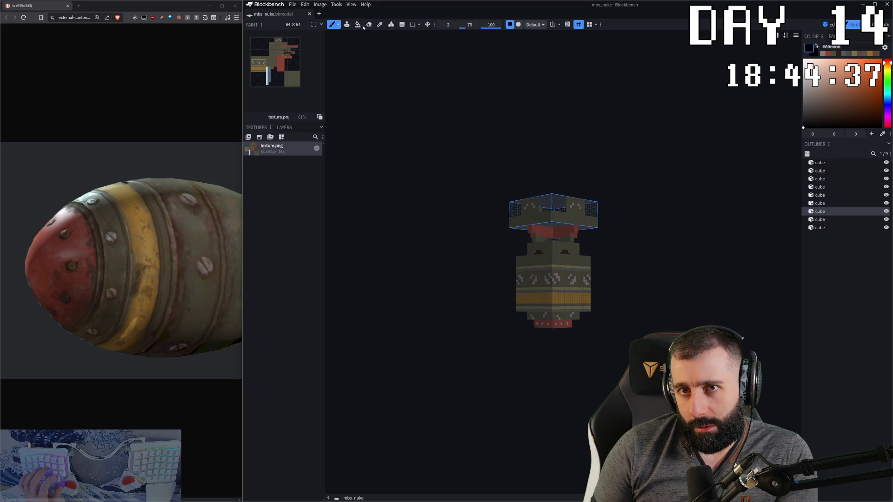
Select the sixth and then the ninth (middle body) cube in the Outliner and reach for the selection shapes.
drag(392, 175, 489, 238)
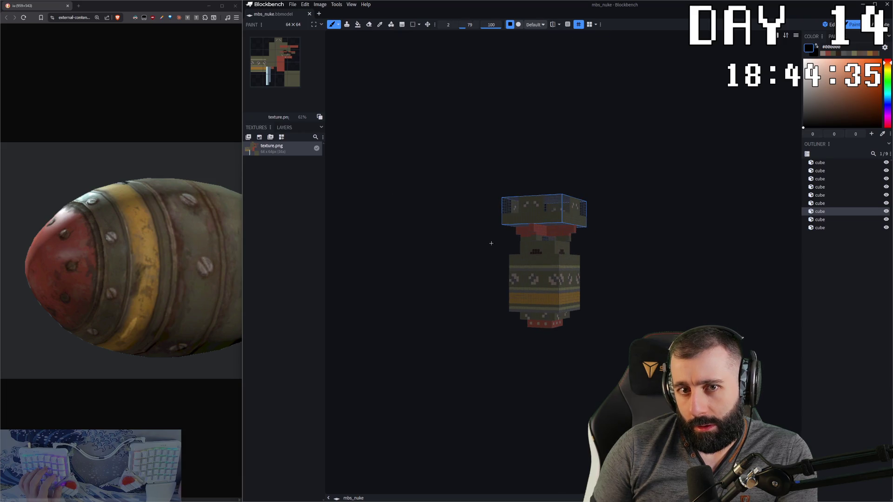
click(523, 239)
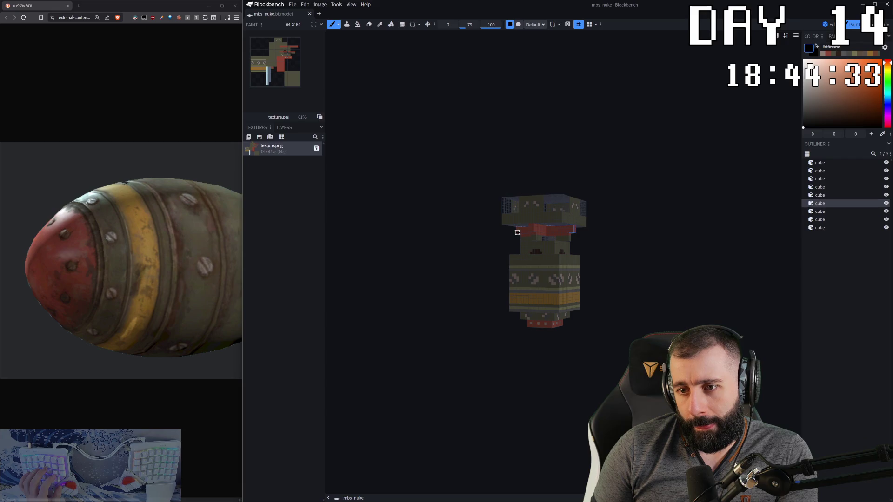
click(546, 268)
drag(545, 267, 512, 277)
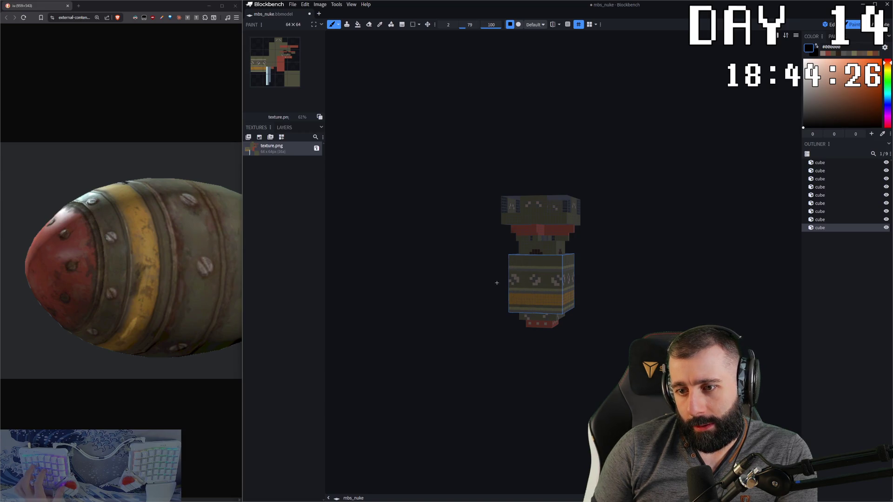
click(418, 24)
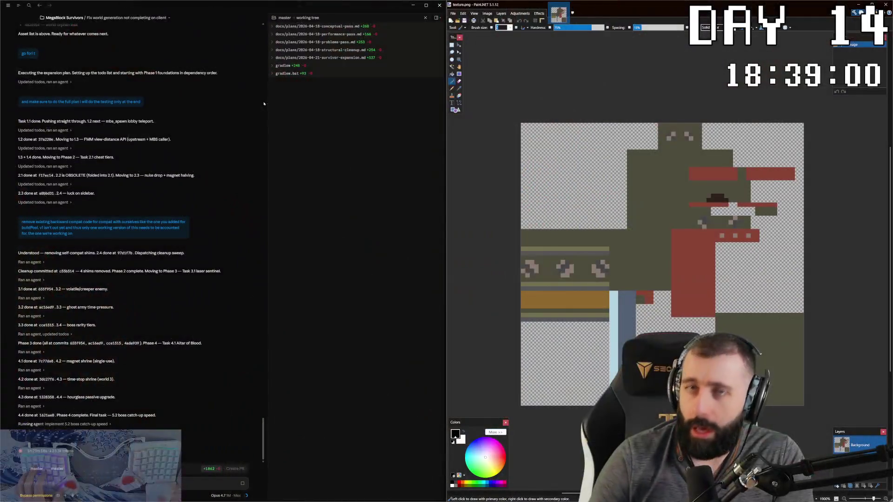
Snap Paint.NET to the left half and Magic Wand-select the olive and dark brown painted patches.
key(super+Left)
key(super+Left)
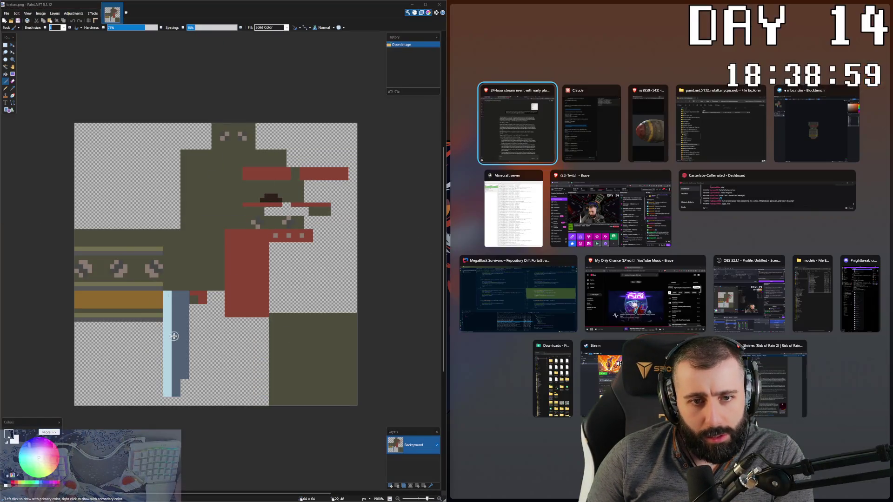
key(Escape)
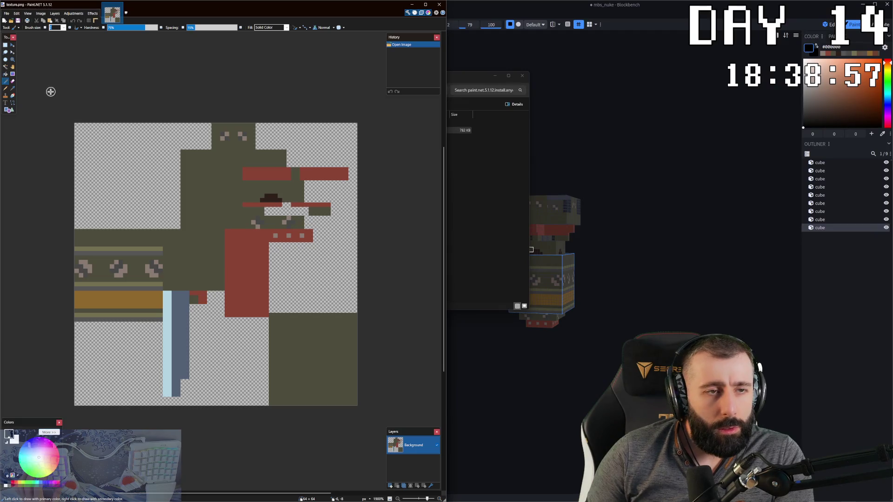
ctrl+scroll(217, 233, up, 1)
ctrl+scroll(217, 233, up, 1)
ctrl+scroll(28, 134, down, 1)
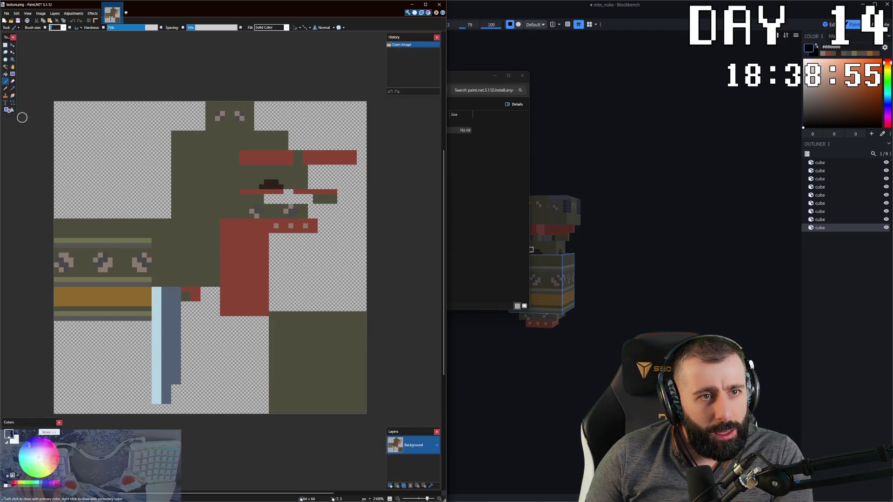
click(5, 67)
click(105, 265)
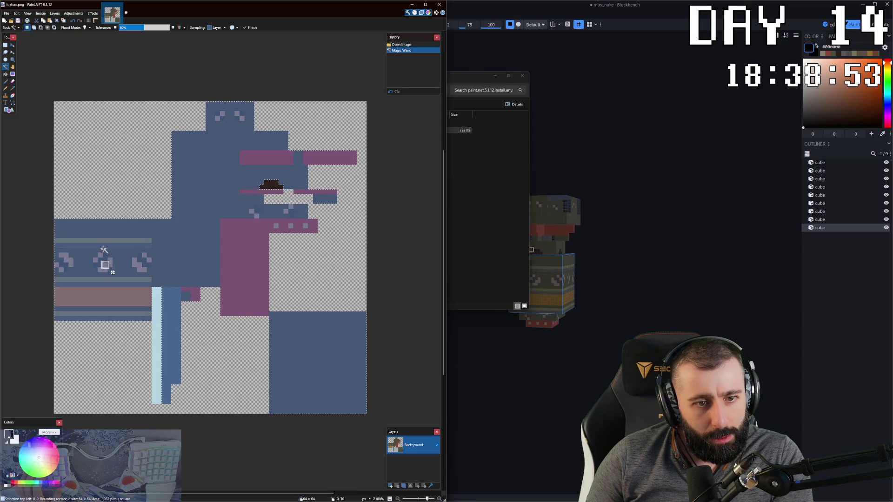
click(272, 186)
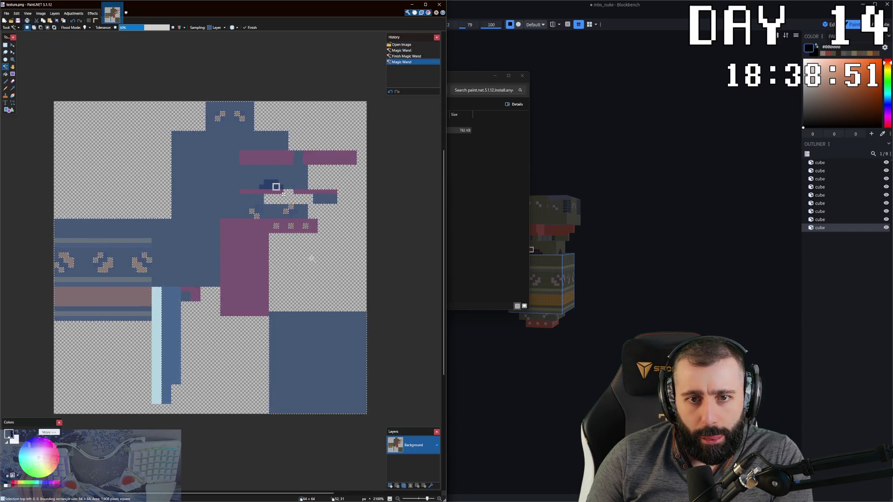
click(265, 245)
Restore the painted-area selection after a misclick, add a new empty Layer 2 and ready the Paintbrush.
click(86, 175)
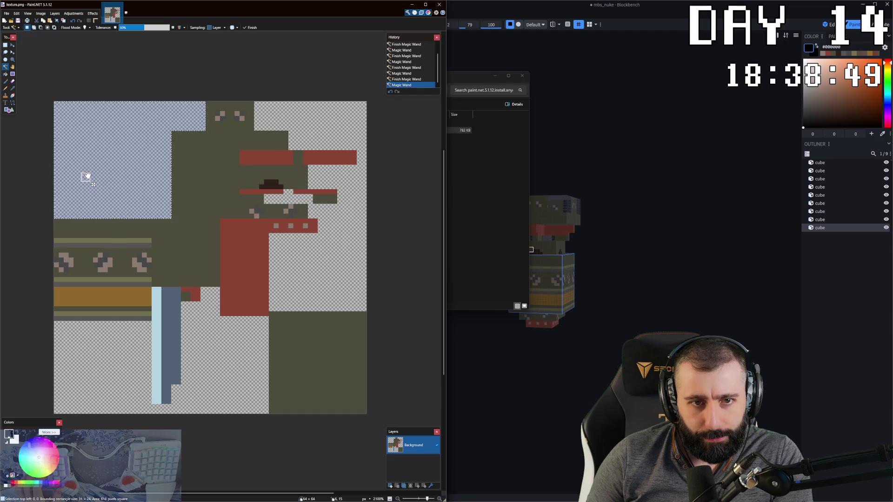
key(ctrl+z)
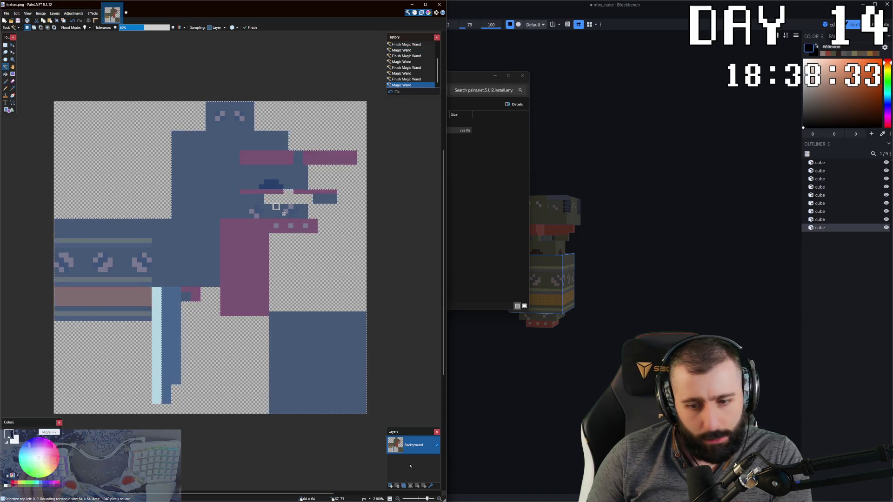
key(ctrl+shift+n)
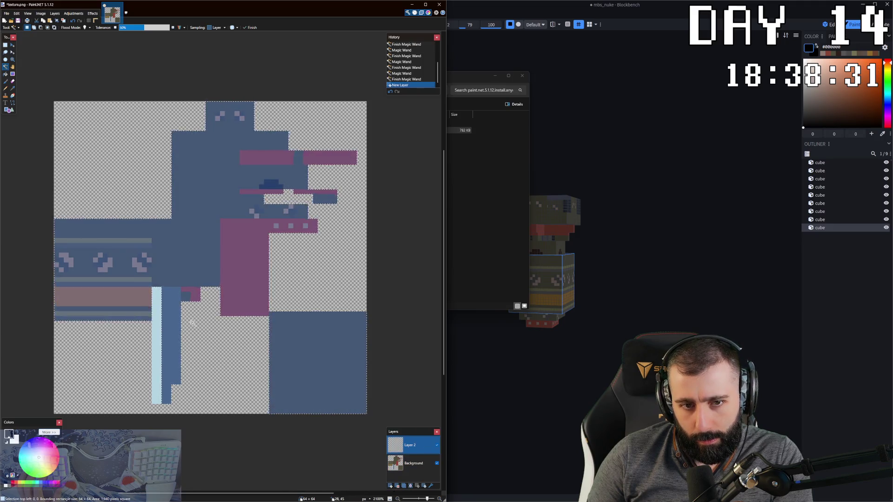
key(b)
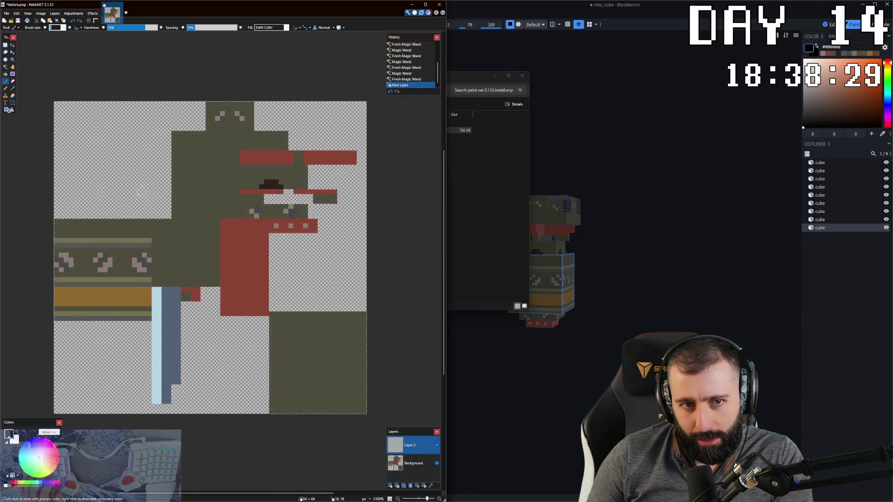
drag(105, 223, 122, 229)
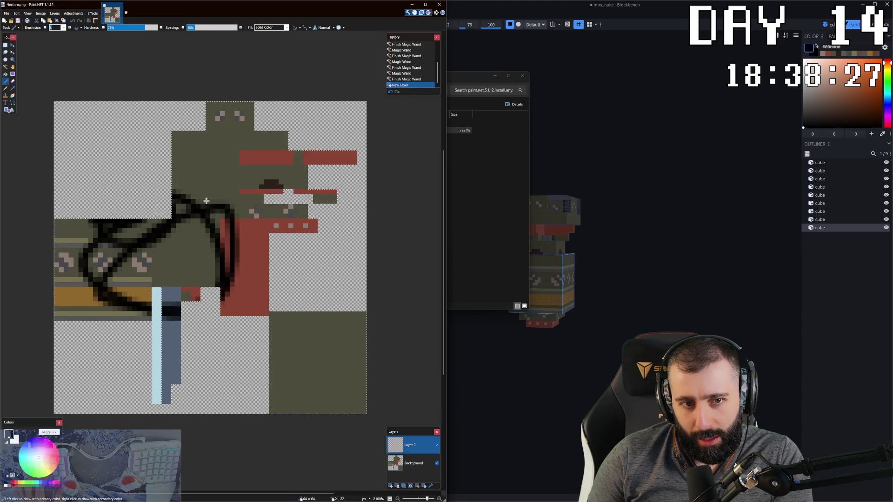
key(ctrl+z)
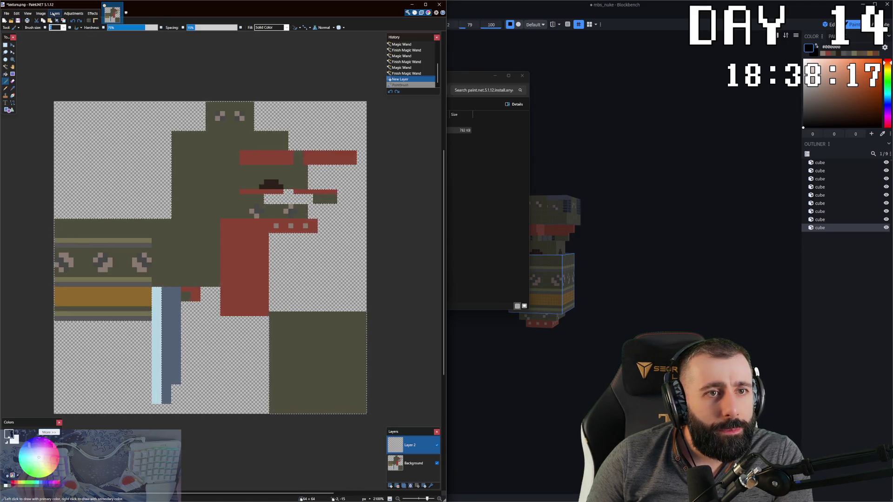
click(19, 30)
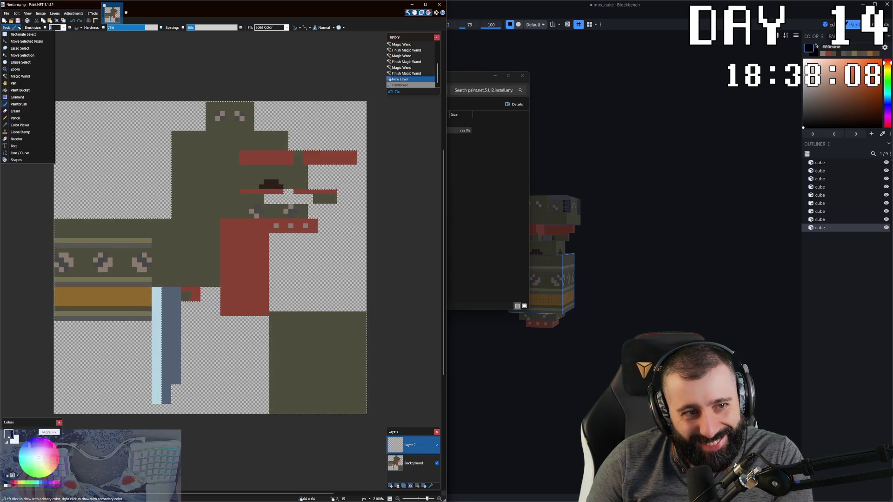
click(19, 28)
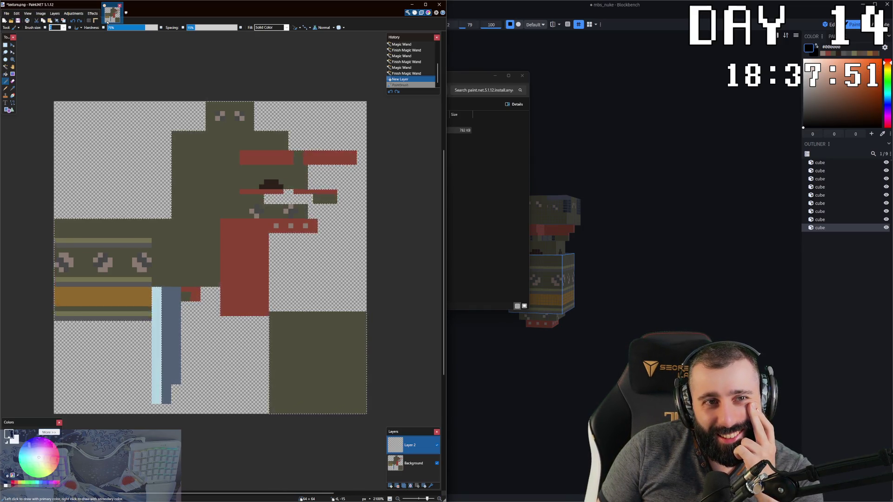
click(18, 28)
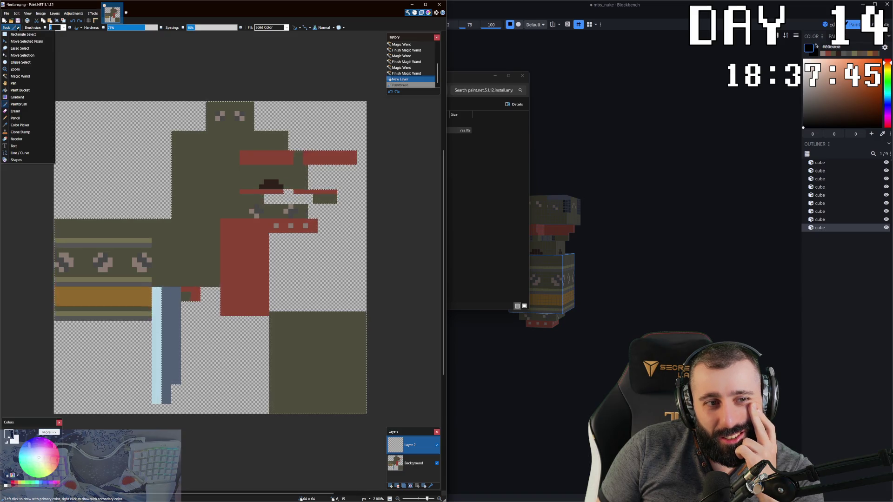
click(17, 28)
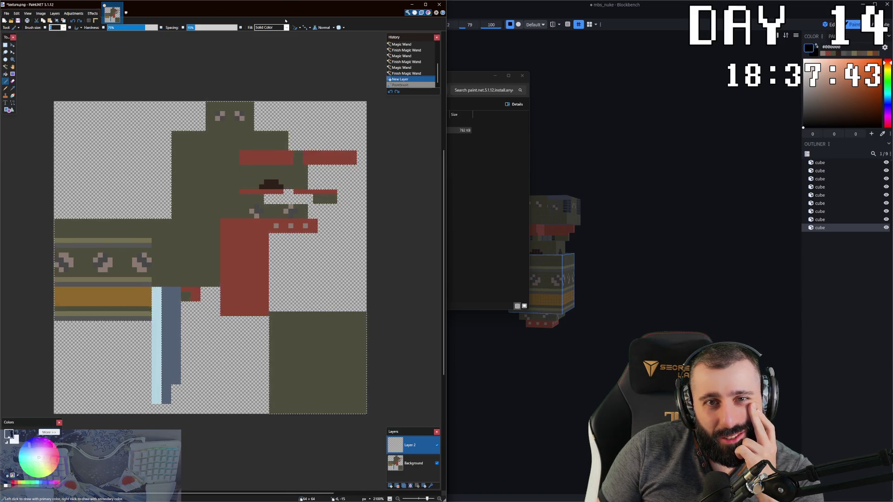
click(286, 27)
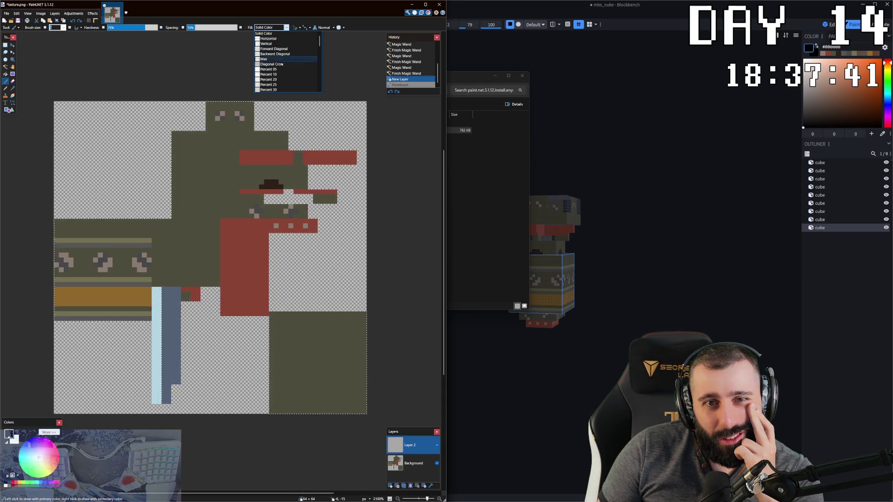
scroll(283, 70, down, 5)
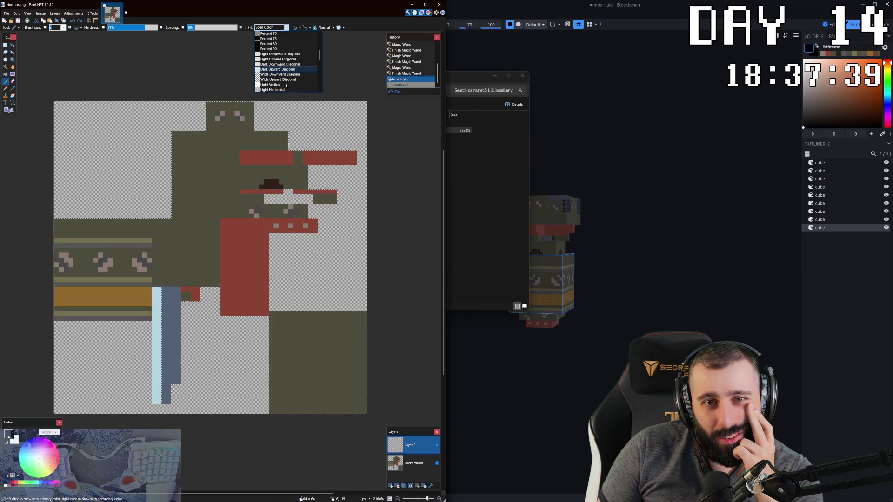
scroll(286, 85, down, 1)
scroll(286, 85, down, 1)
scroll(286, 84, down, 1)
scroll(287, 83, down, 1)
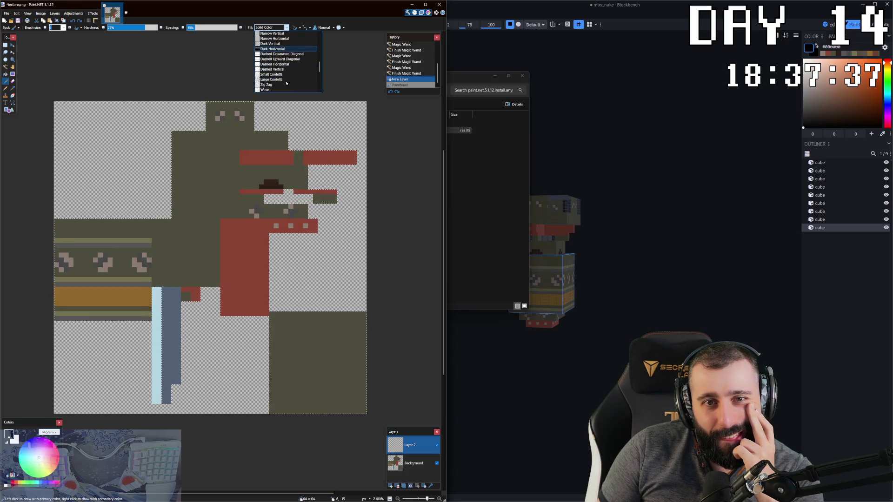
scroll(286, 83, down, 2)
scroll(286, 83, down, 2)
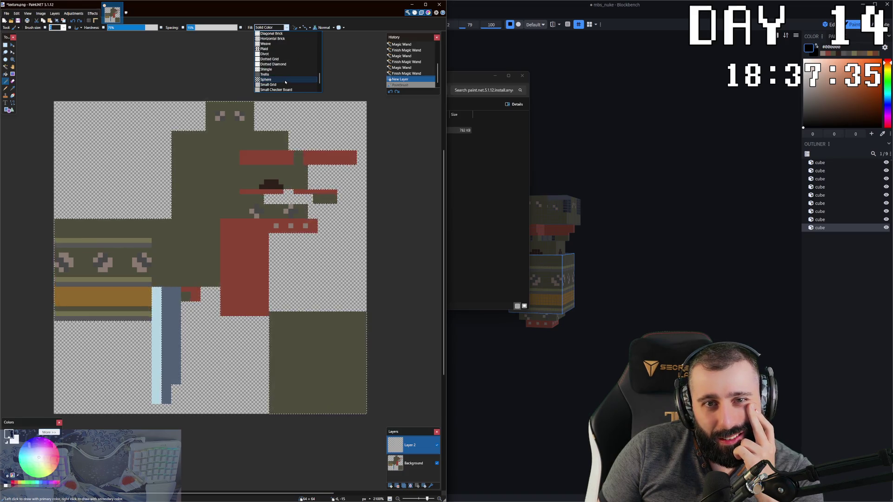
scroll(286, 83, down, 1)
scroll(287, 83, up, 1)
scroll(287, 83, up, 1)
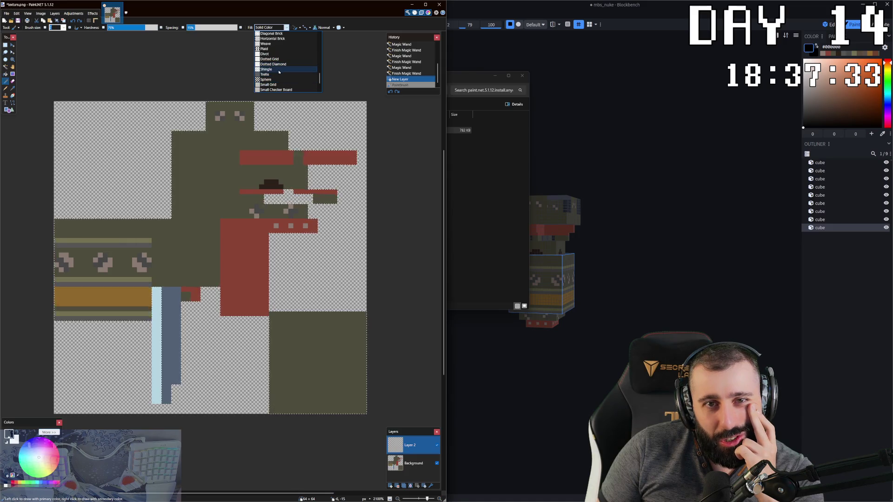
Paint a Shingle-patterned test stroke across the figure and undo it.
click(286, 84)
drag(184, 153, 207, 280)
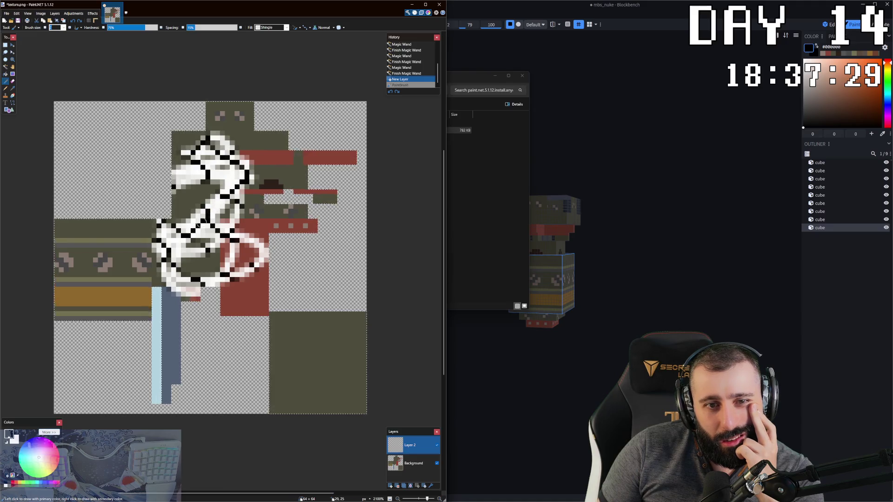
drag(207, 279, 179, 253)
key(ctrl+z)
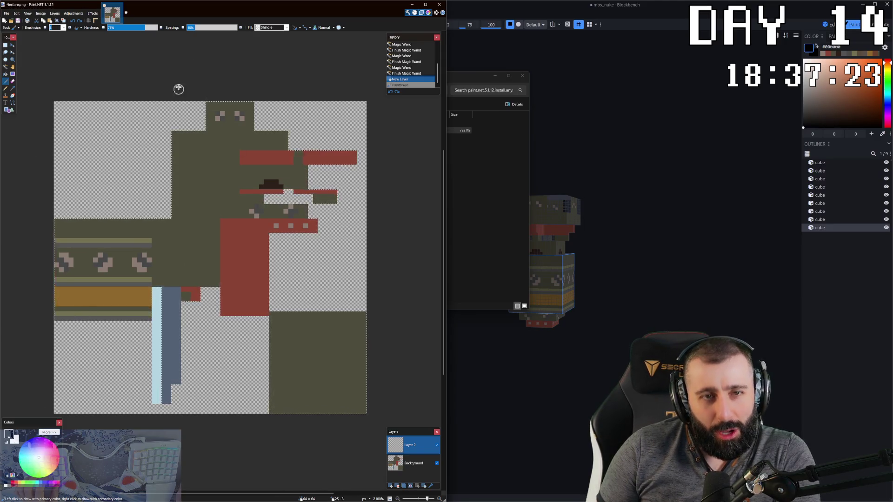
Test a Trellis-patterned stroke on the head, undo it, and set Fill back to Solid Color.
click(286, 27)
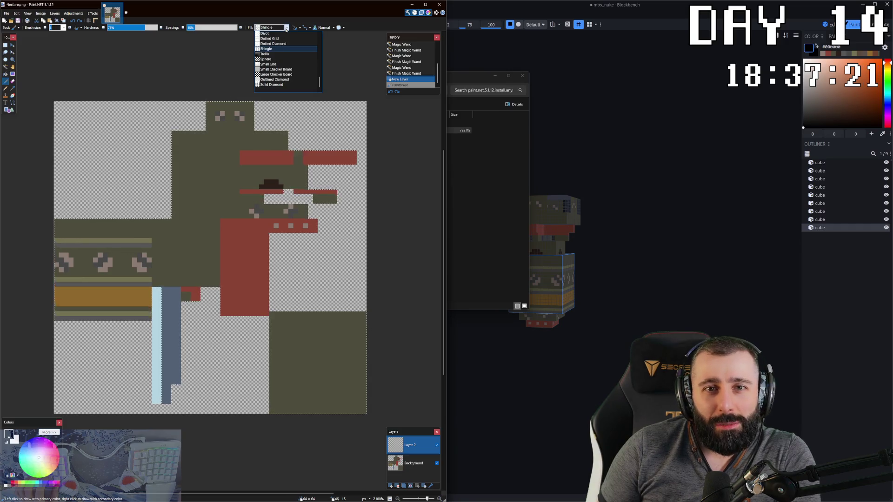
click(266, 54)
mouse_move(231, 136)
mouse_down()
mouse_move(207, 167)
mouse_move(198, 209)
mouse_move(115, 246)
mouse_up()
key(ctrl+z)
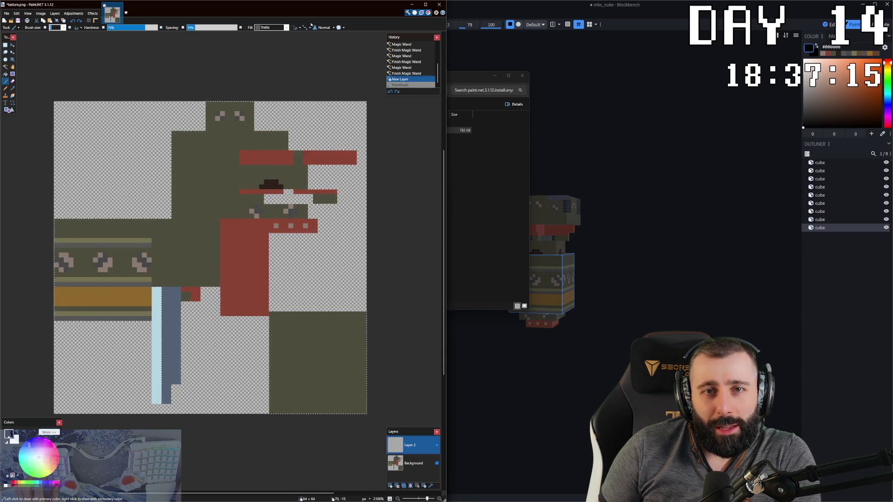
click(286, 27)
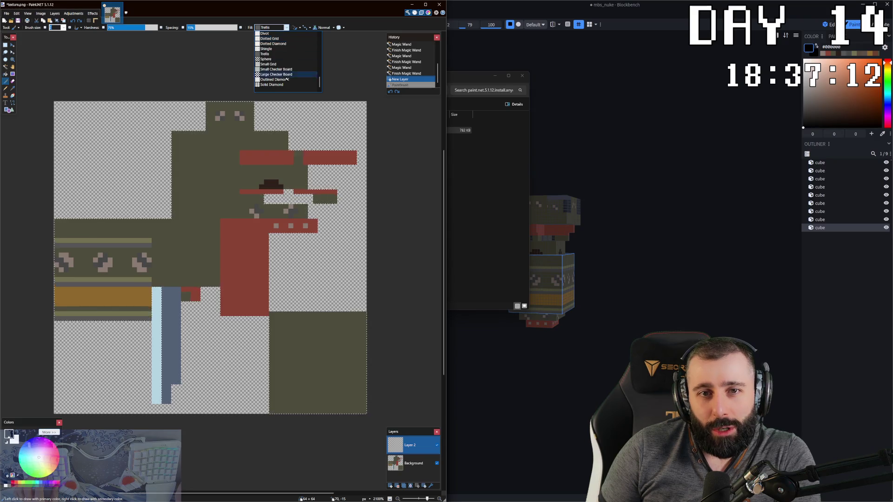
scroll(282, 36, up, 5)
click(279, 33)
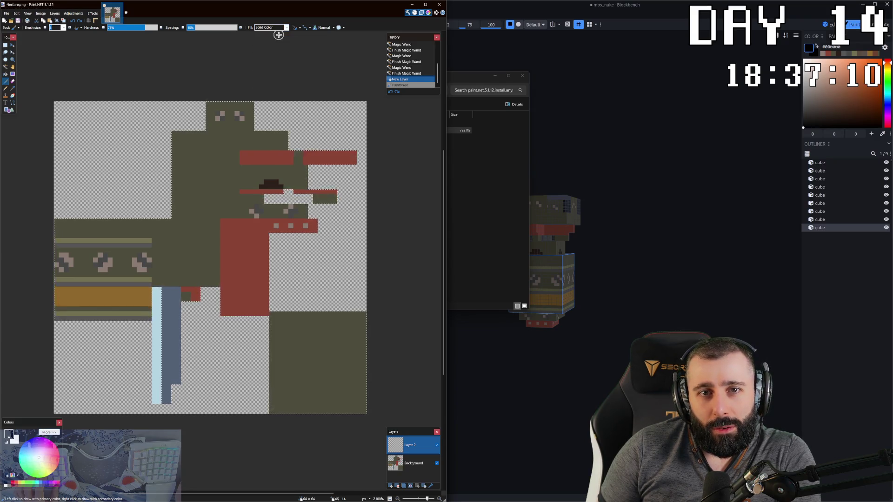
Try the Max hatch and Percent 25 fill patterns with test strokes on the head, undoing each.
click(286, 28)
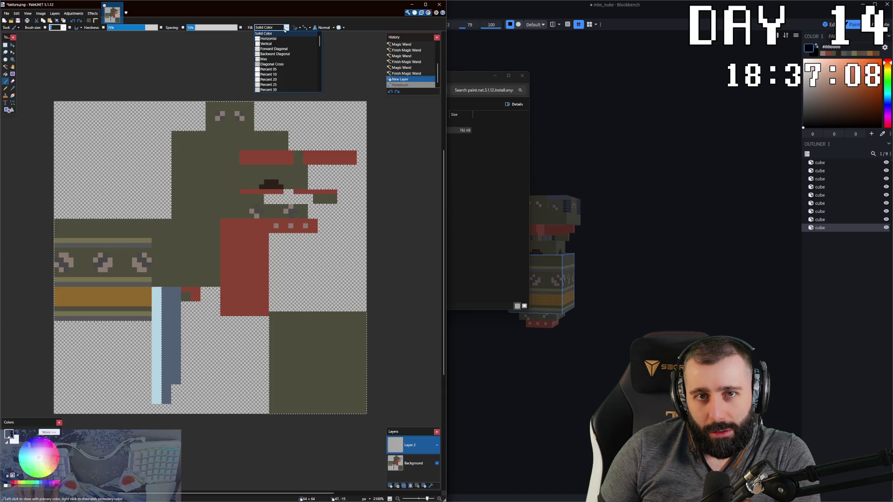
click(265, 59)
mouse_move(244, 146)
mouse_down()
mouse_move(181, 195)
mouse_move(279, 210)
mouse_up()
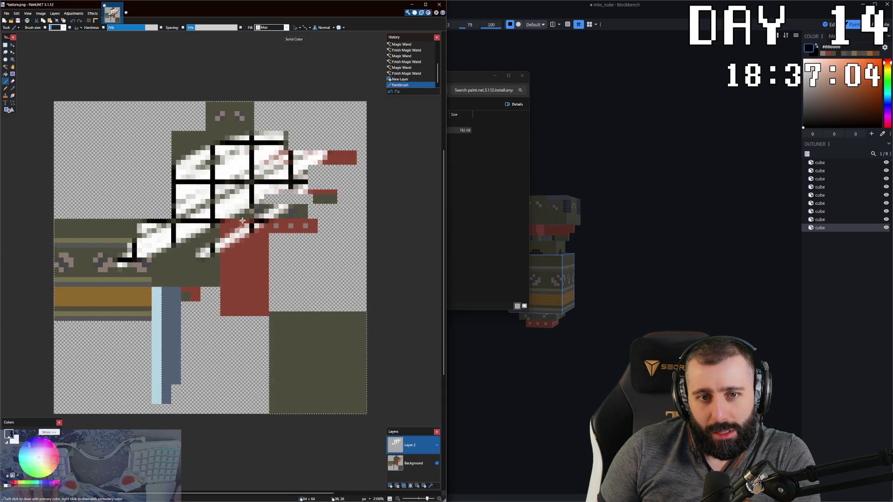
key(ctrl+z)
click(283, 28)
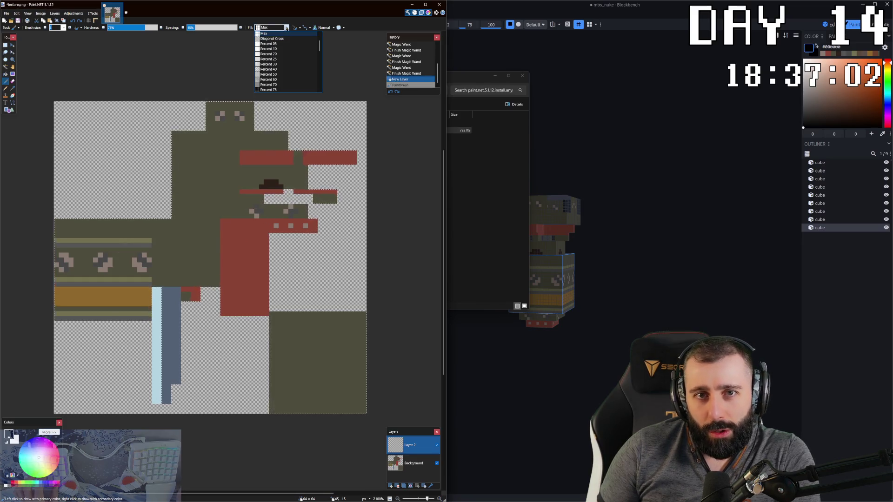
click(283, 58)
drag(237, 132, 185, 213)
key(ctrl+z)
Return to Solid Color fill, glance at smoothing and antialiasing, raise dab spacing to 100% and undo the dotted tests.
click(281, 28)
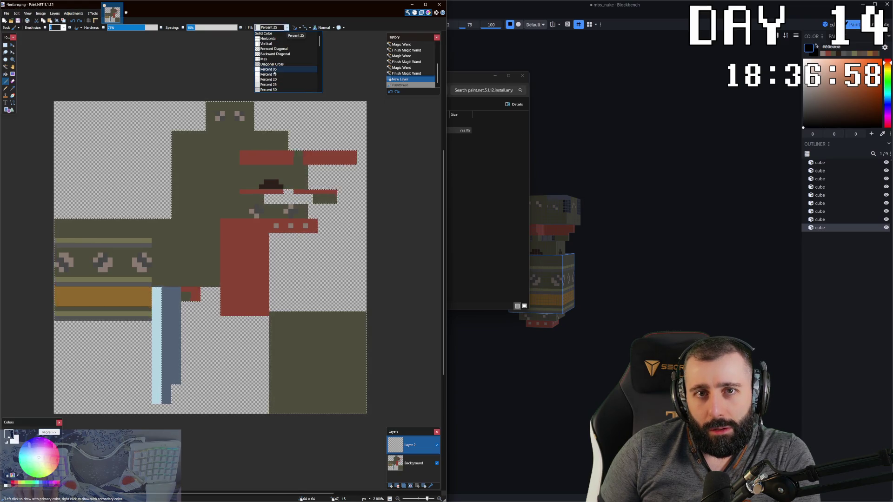
click(279, 33)
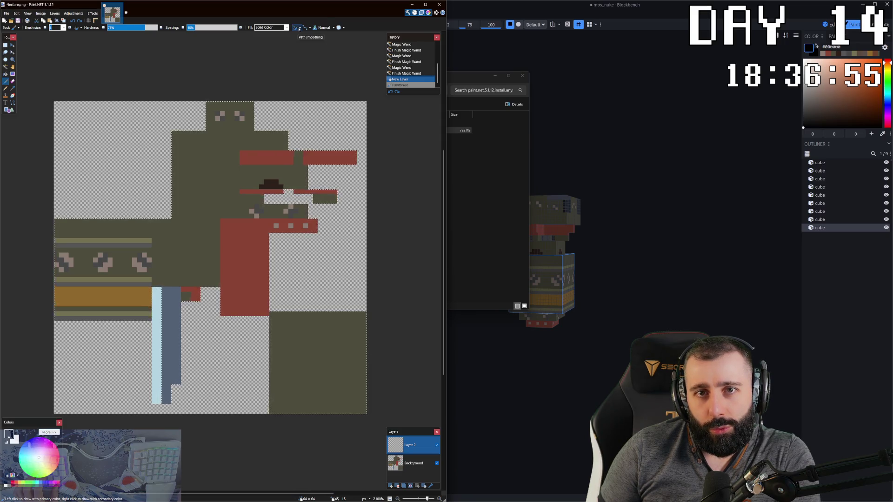
click(298, 29)
click(311, 28)
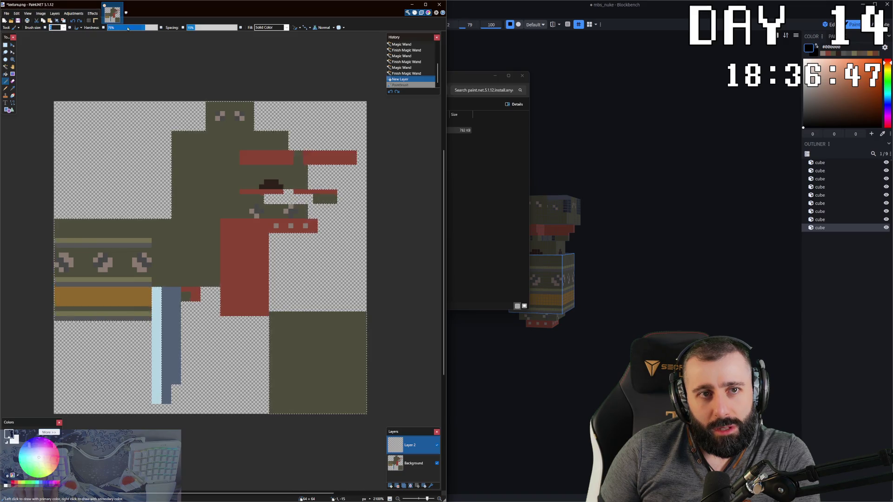
drag(200, 29, 237, 28)
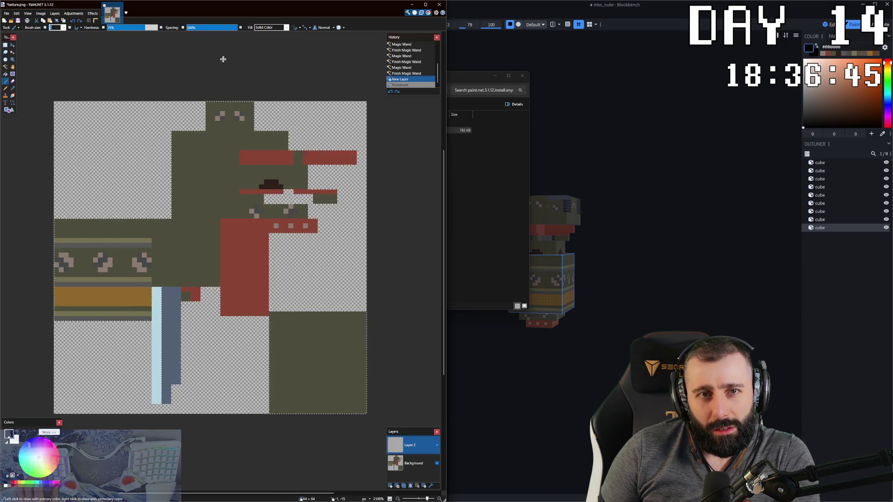
drag(203, 203, 195, 209)
key(ctrl+z)
drag(192, 159, 136, 181)
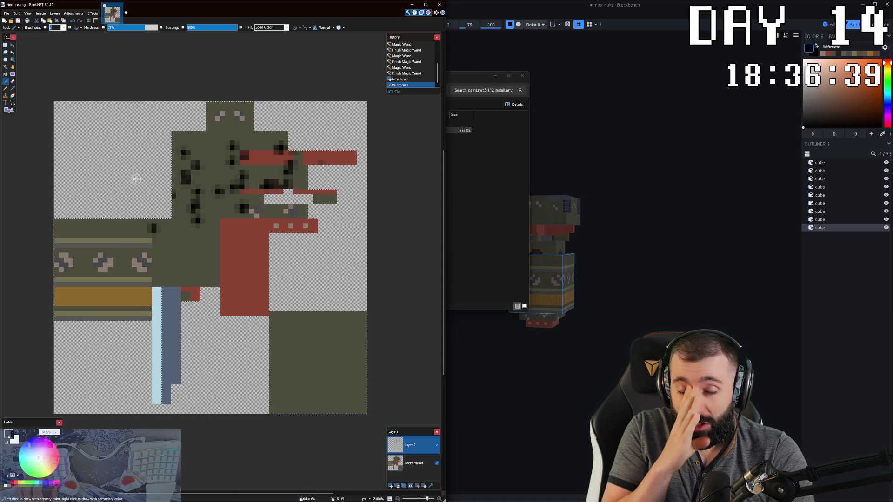
key(ctrl+z)
Lower the dab spacing and undo a curved and a diagonal dark test stroke.
drag(217, 27, 195, 28)
mouse_move(206, 208)
mouse_down()
mouse_move(179, 202)
mouse_move(168, 300)
mouse_up()
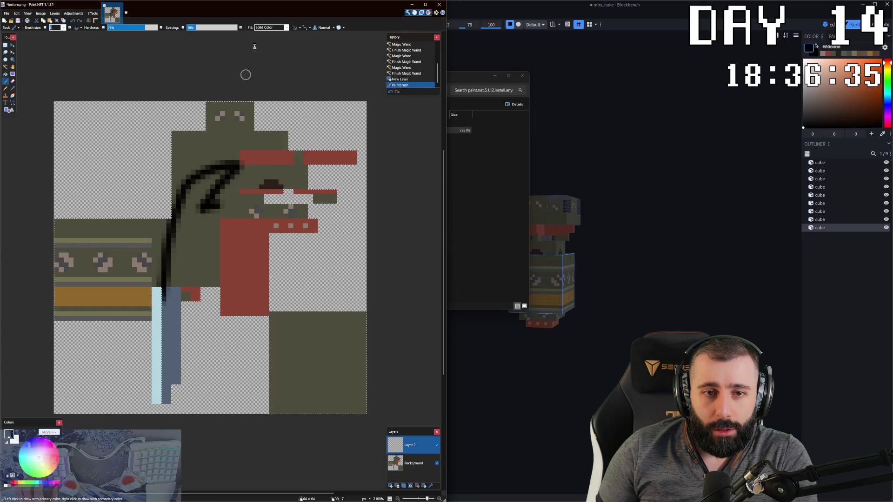
key(ctrl+z)
drag(241, 140, 154, 267)
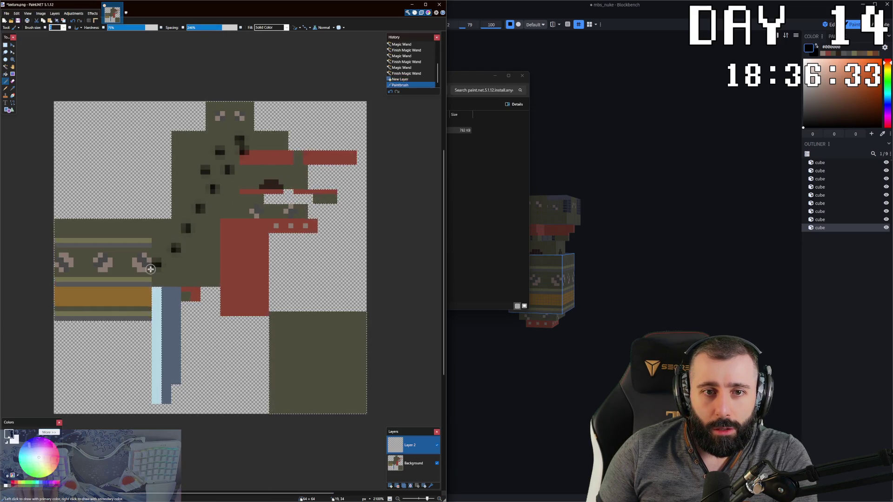
key(ctrl+z)
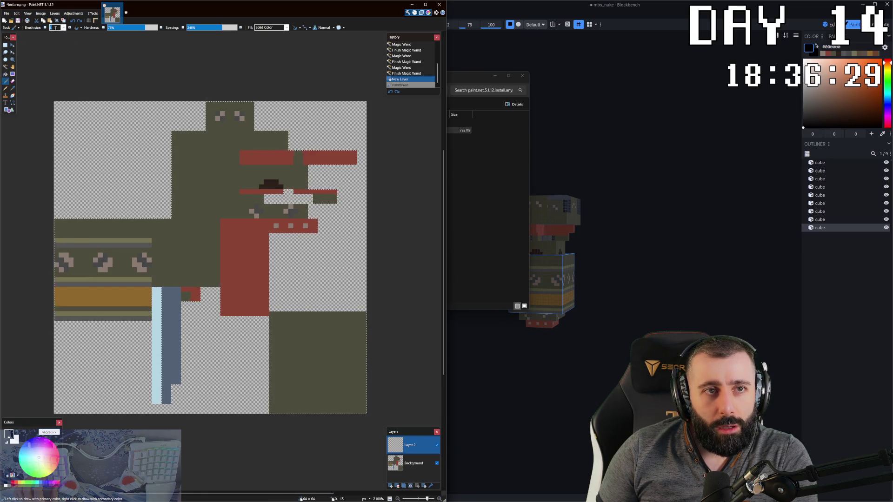
Try a larger brush, then set brush size to 3, undoing the test dabs.
click(63, 27)
click(58, 86)
click(189, 180)
key(ctrl+z)
click(64, 27)
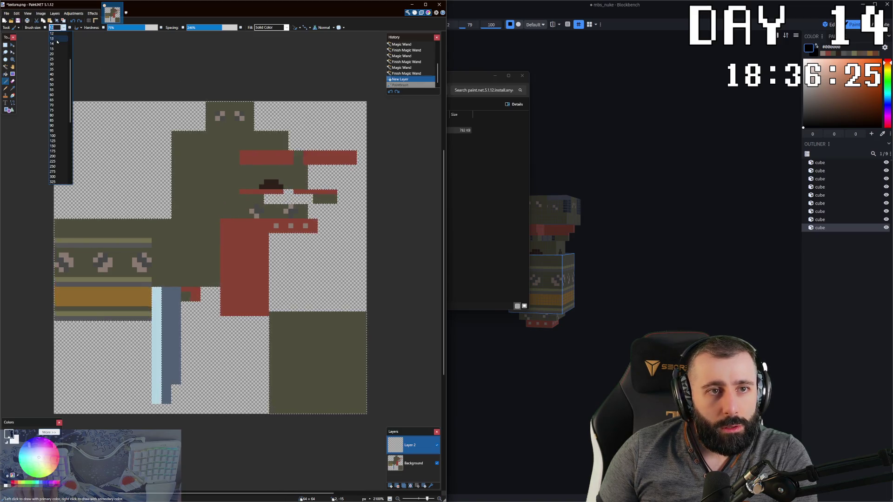
click(55, 45)
drag(189, 160, 200, 210)
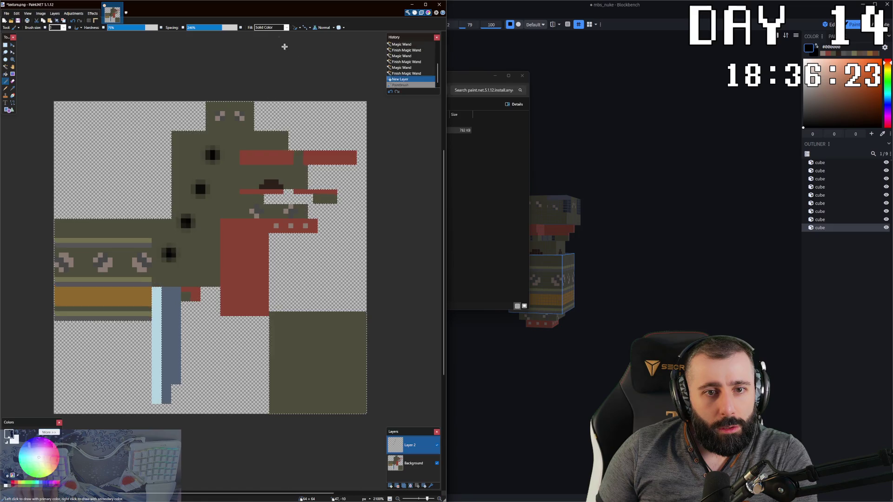
key(ctrl+z)
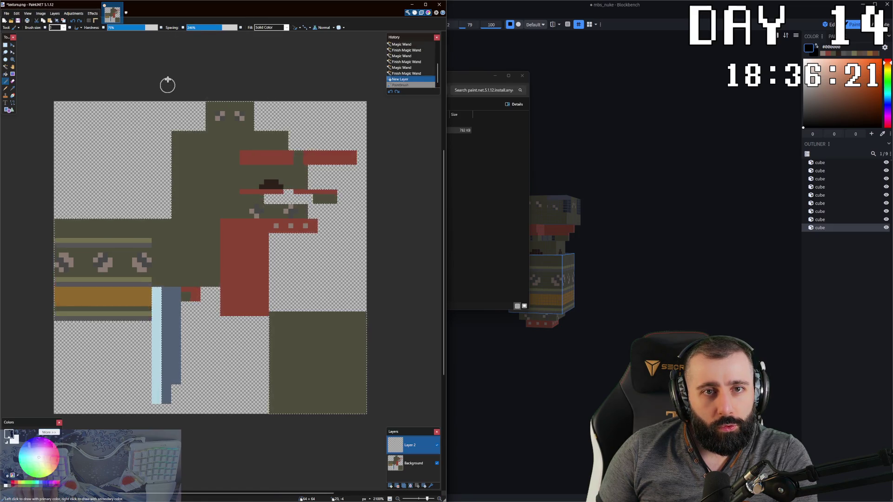
Paint dark test strokes over the red band and diagonally down the texture, undoing each.
drag(187, 154, 351, 164)
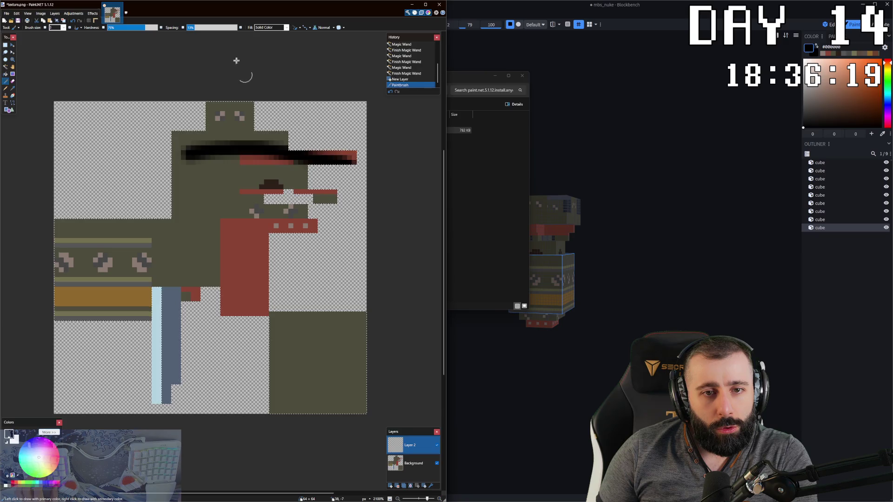
key(ctrl+z)
drag(220, 133, 178, 205)
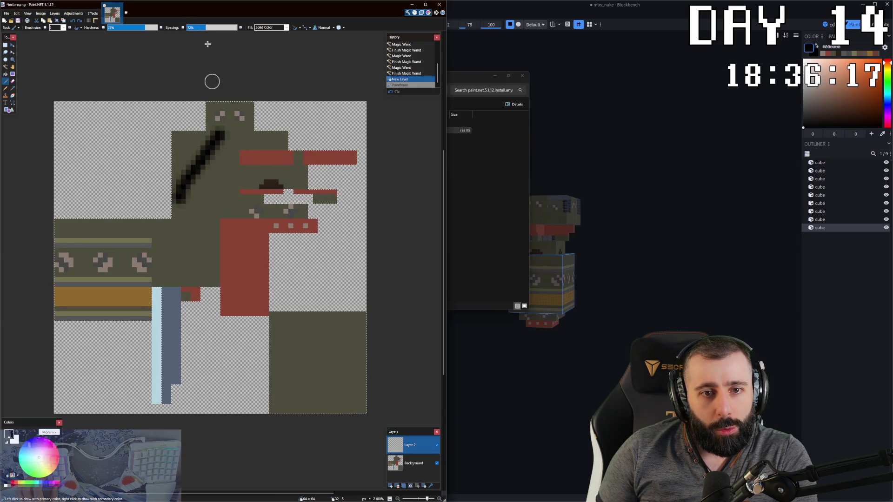
key(ctrl+z)
click(220, 142)
drag(219, 168, 129, 288)
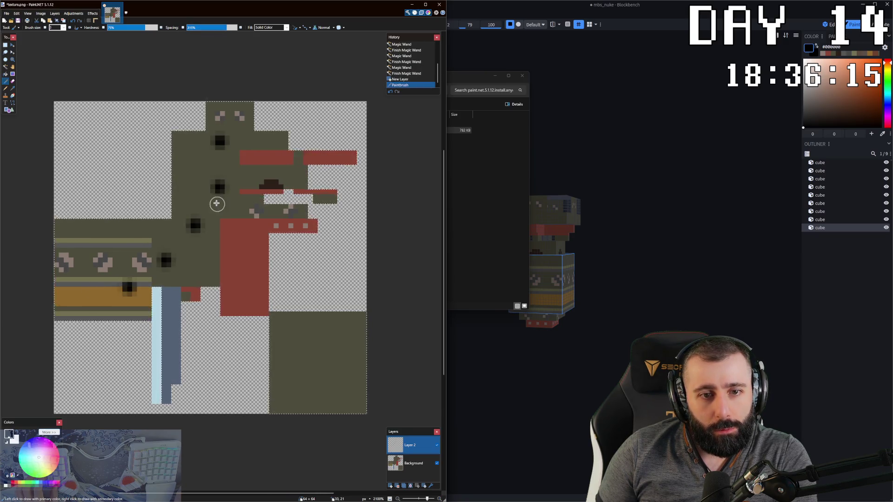
key(ctrl+z)
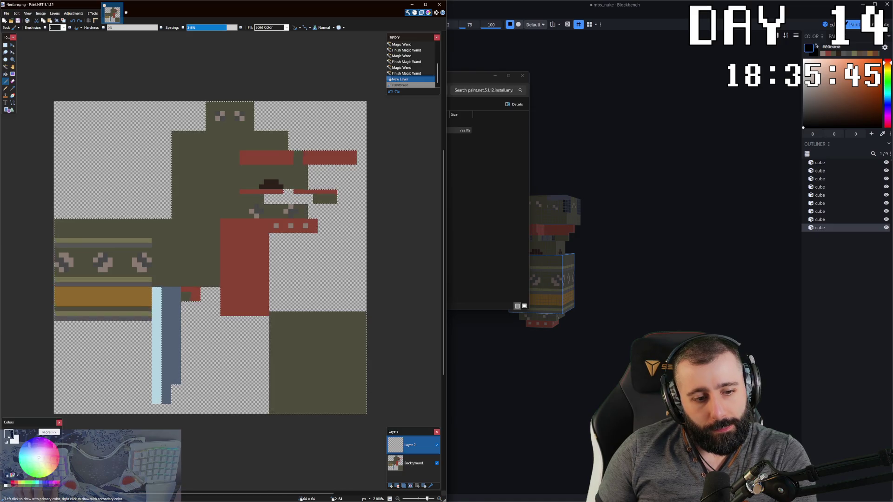
Expand the Colors window with More >> to show RGB, HSV, hex and alpha values.
click(48, 436)
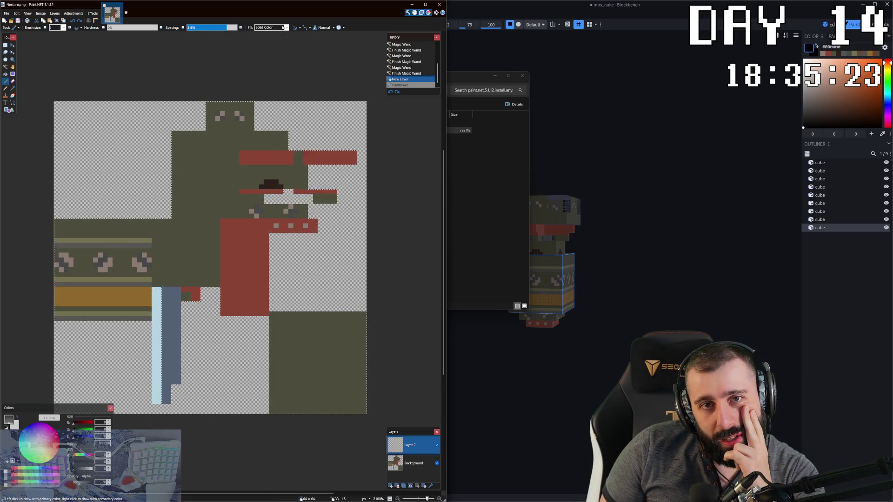
Close the Fill list, browse Adjustments, then open the Effects menu toward Noise.
click(283, 27)
scroll(289, 68, down, 5)
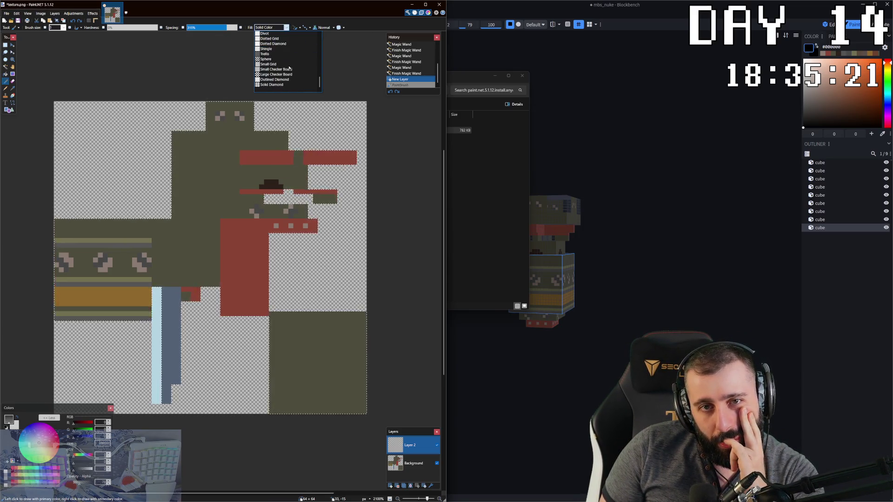
scroll(289, 68, up, 5)
scroll(221, 55, up, 2)
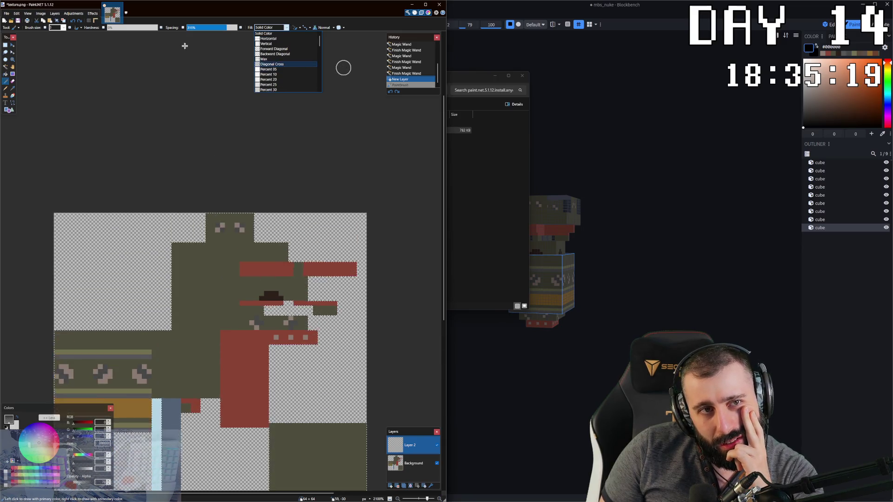
scroll(343, 67, down, 3)
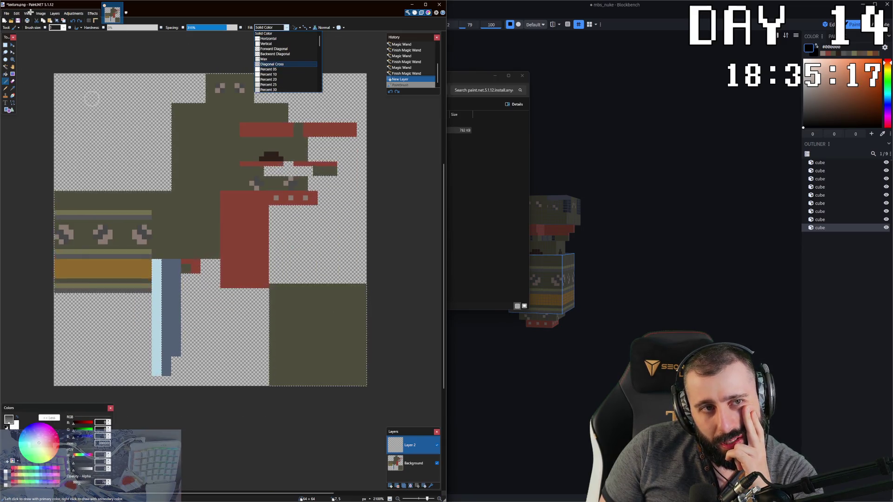
click(55, 12)
click(73, 13)
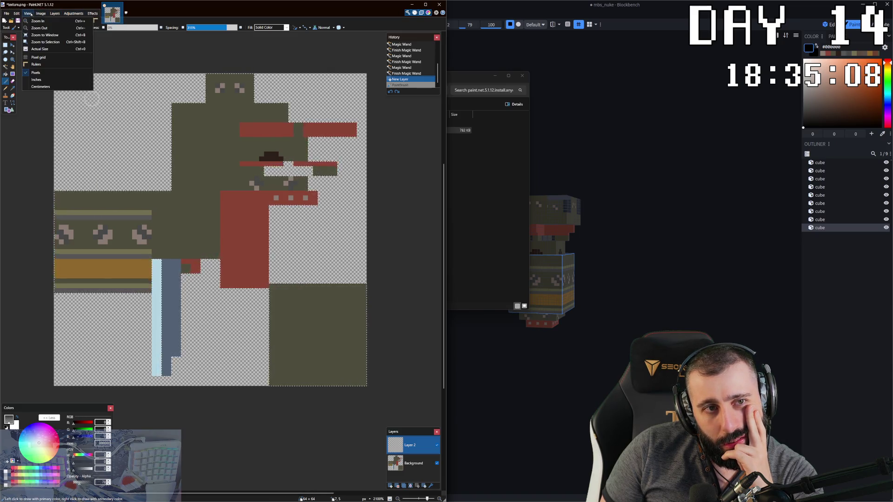
click(16, 13)
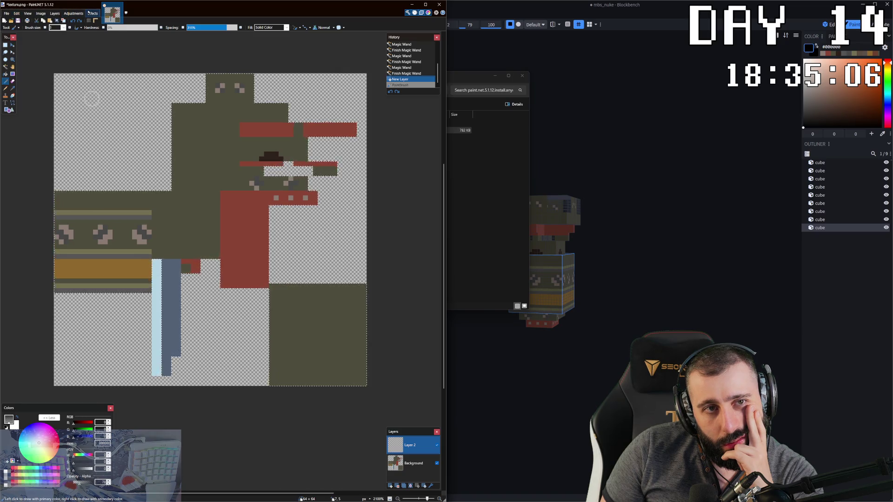
click(93, 14)
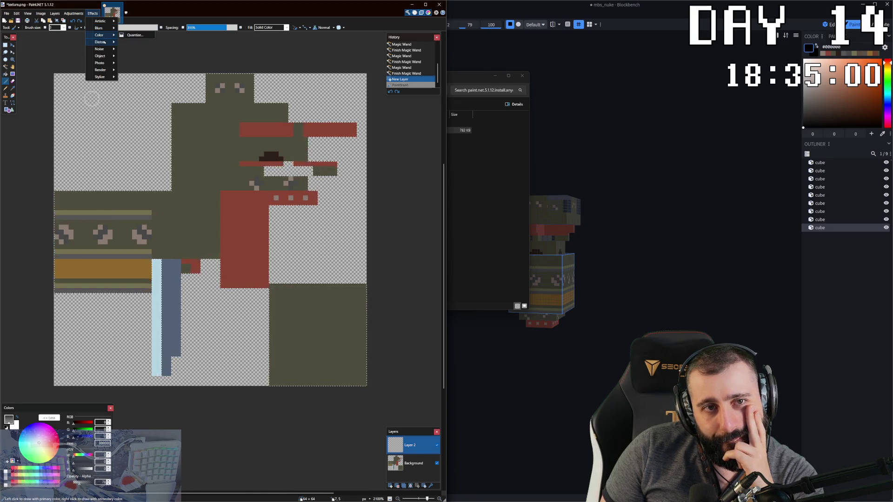
mouse_move(100, 48)
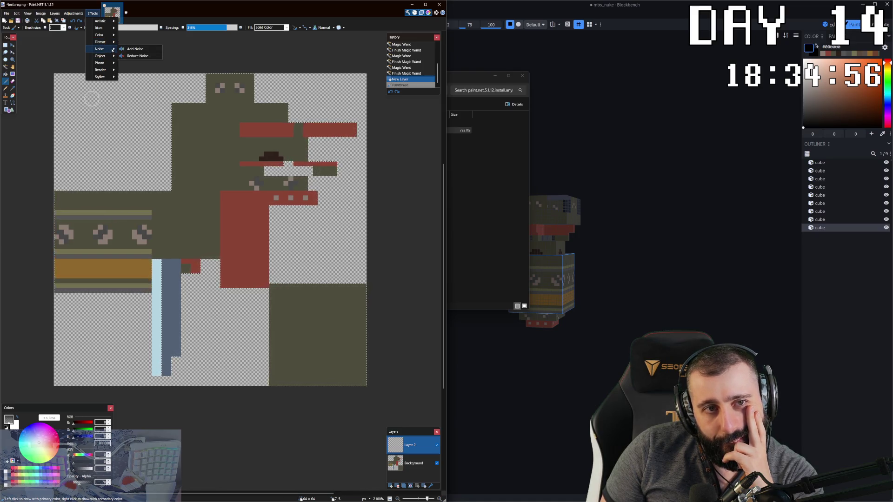
Apply Add Noise with default settings to the empty Layer 2, then undo it.
click(134, 49)
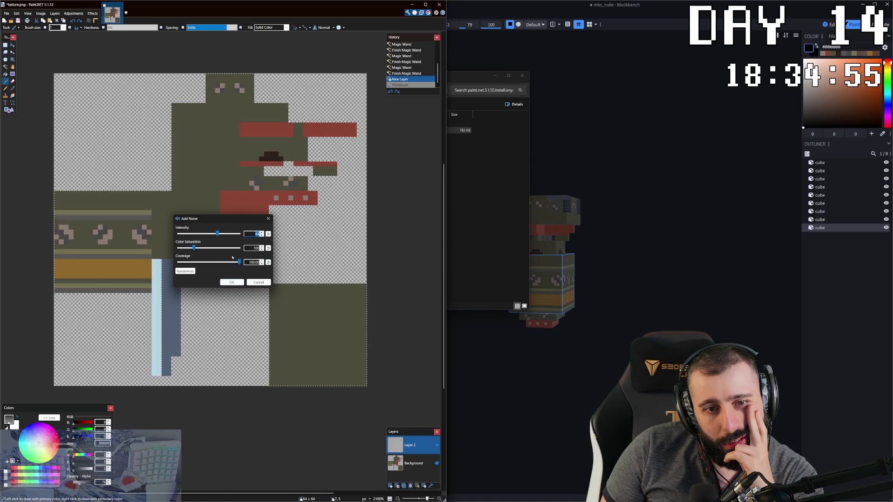
drag(213, 226, 347, 233)
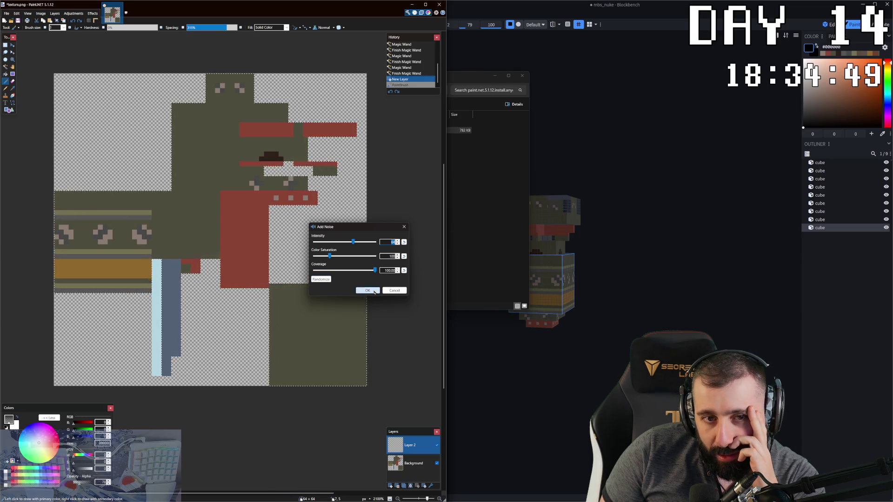
click(368, 291)
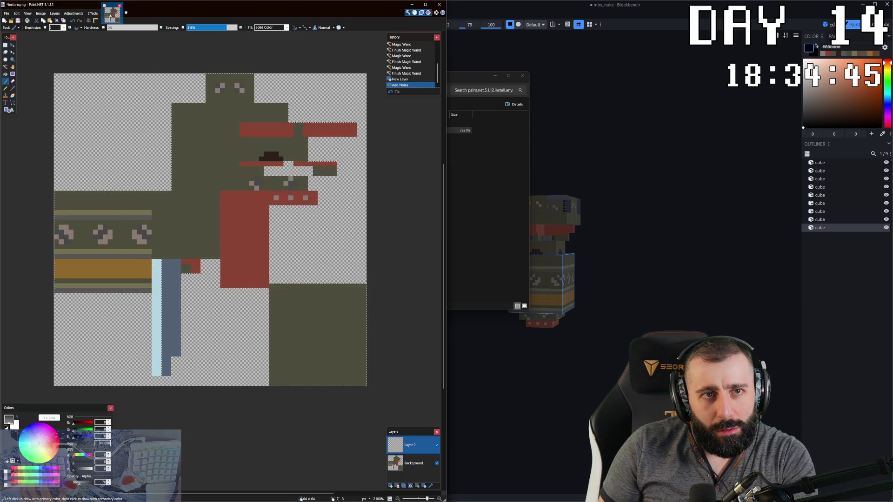
key(ctrl+z)
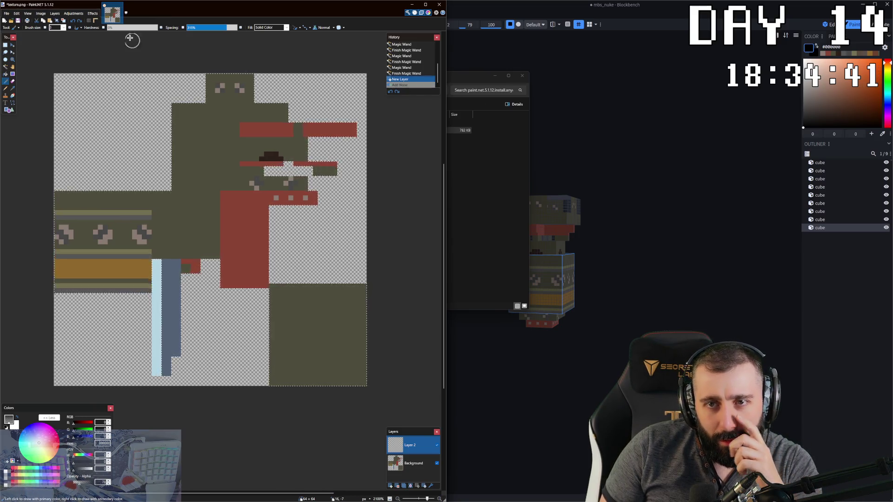
Redo to the noise pass, apply Add Noise at intensity 100 and maximum colour saturation, then undo both passes in History.
key(ctrl+z)
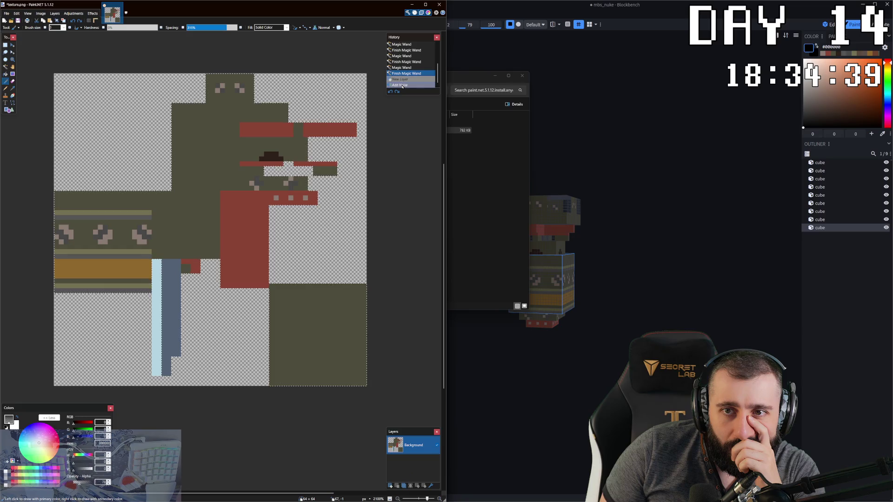
click(402, 85)
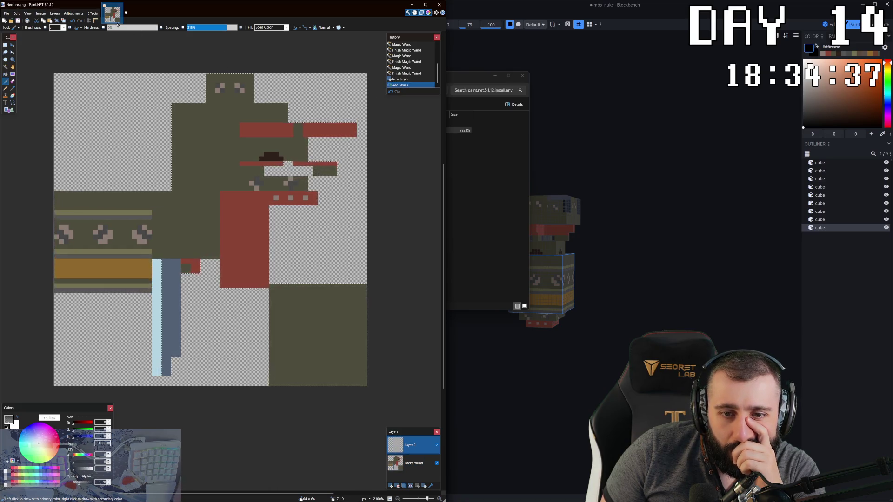
click(74, 13)
mouse_move(93, 14)
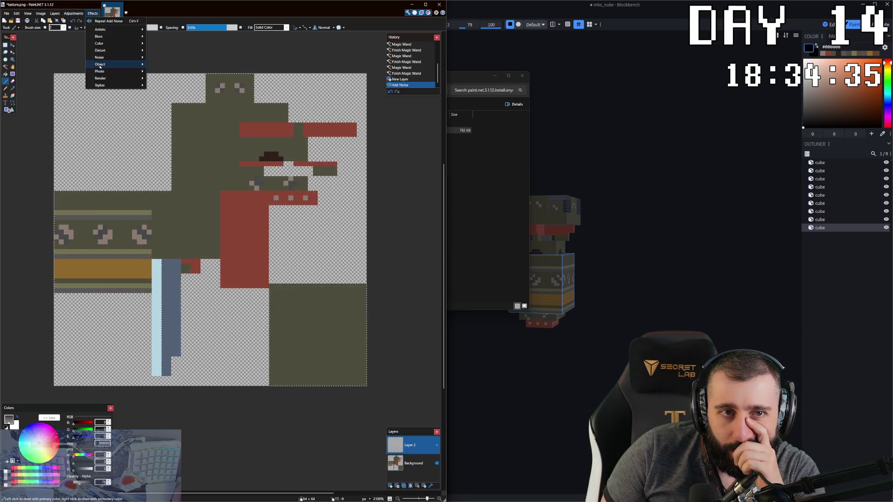
click(180, 58)
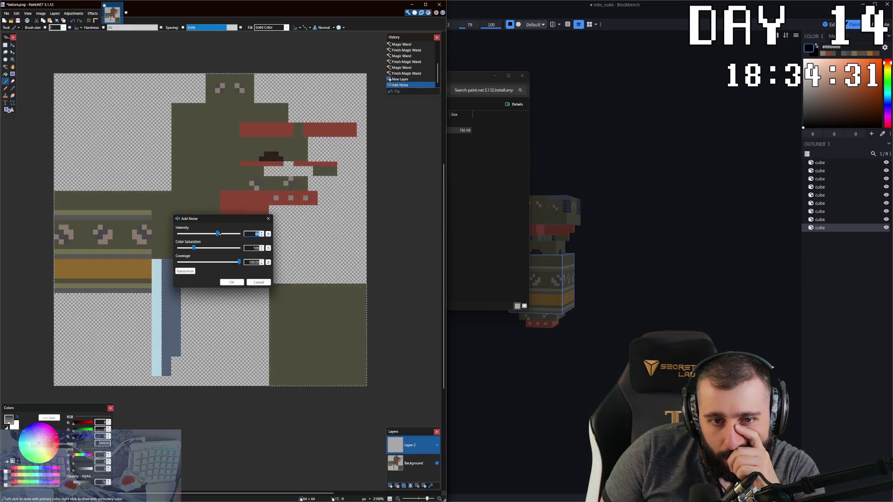
drag(229, 234, 241, 235)
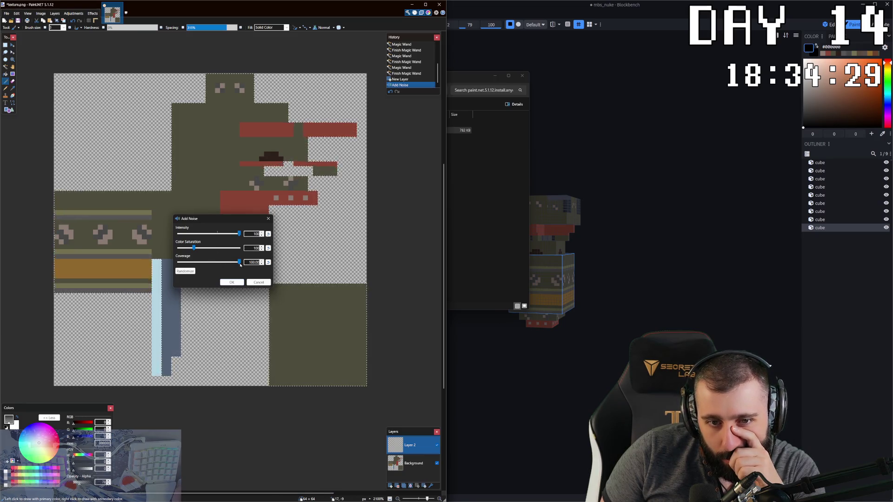
drag(194, 249, 240, 249)
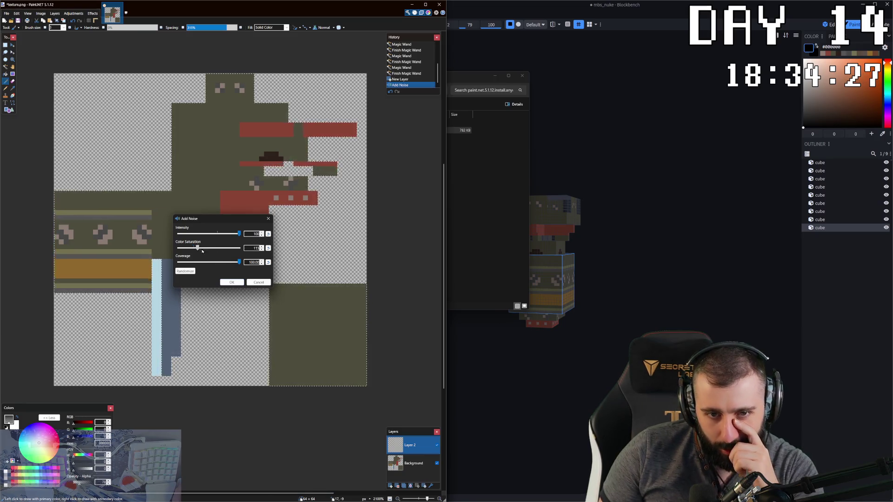
click(231, 283)
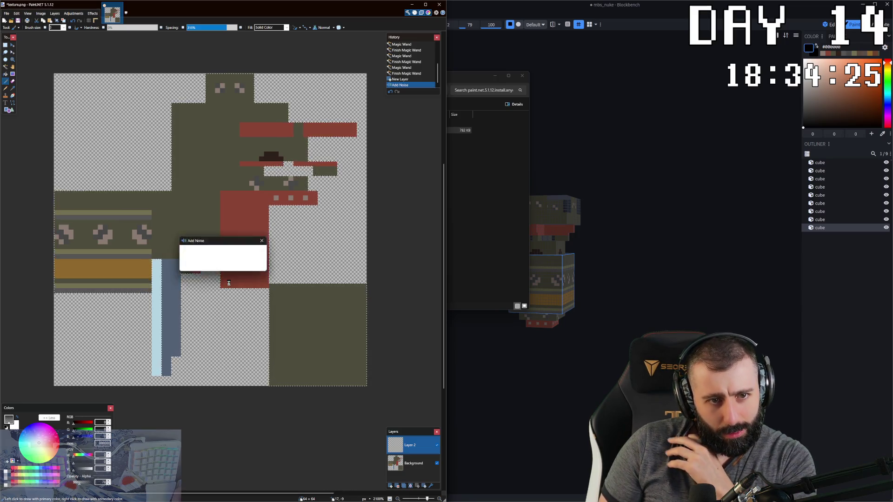
scroll(224, 283, up, 3)
scroll(224, 283, down, 2)
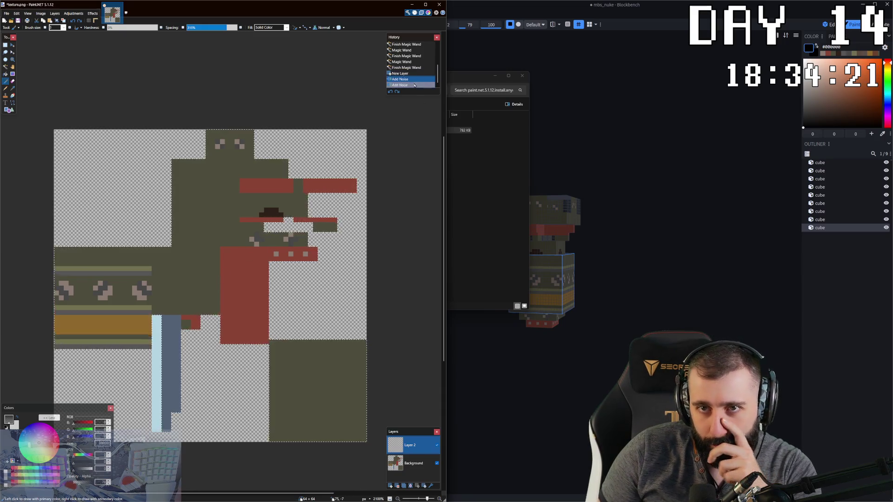
click(390, 92)
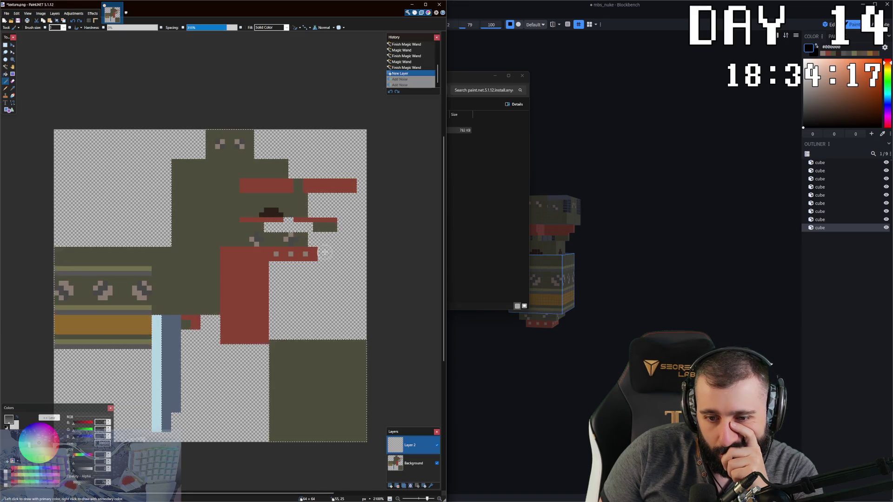
Paste a copy of the Background texture into Layer 2 and hide the Background layer.
click(414, 464)
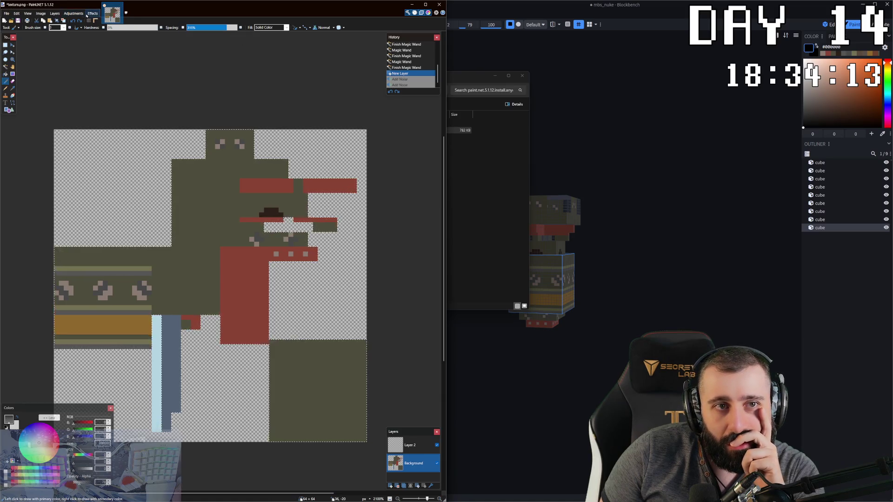
click(86, 15)
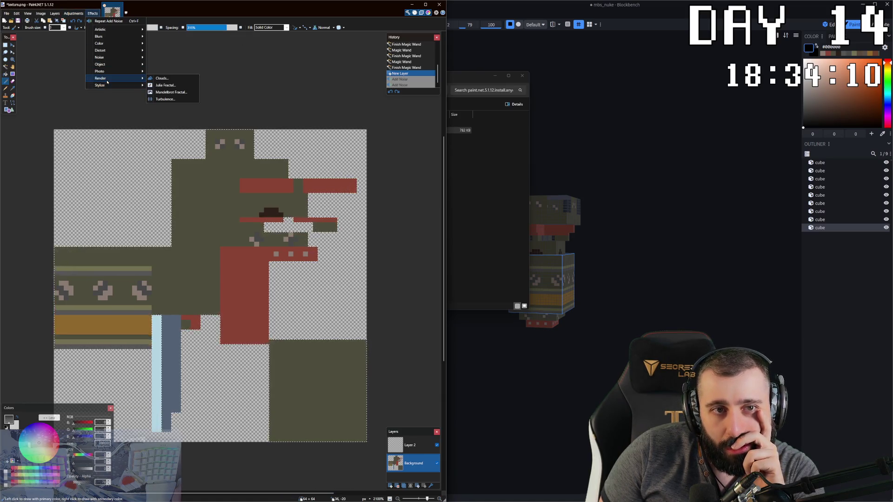
mouse_move(99, 43)
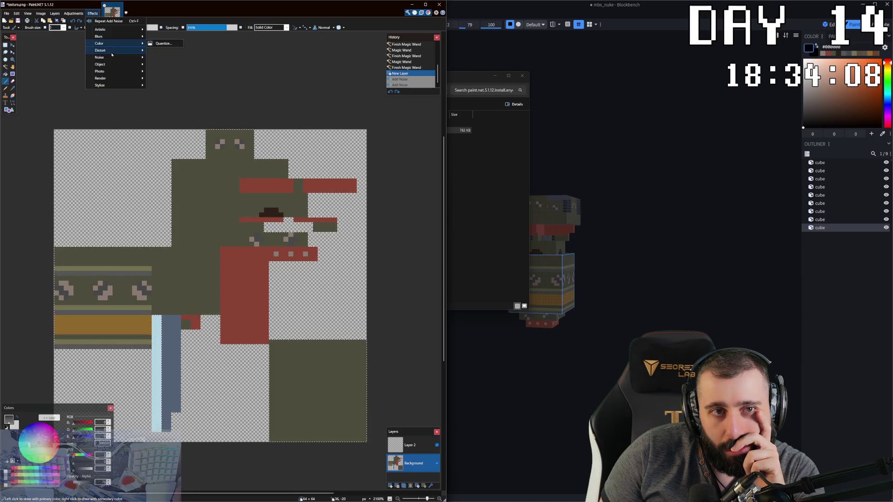
mouse_move(105, 85)
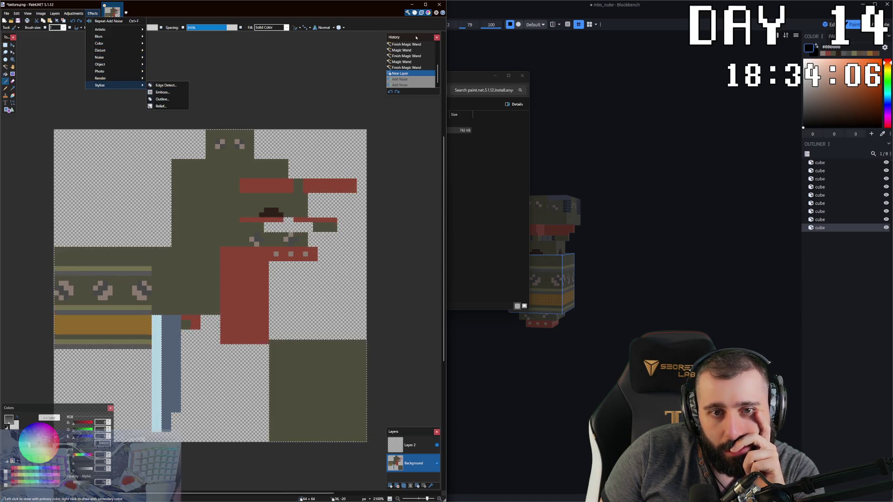
click(416, 475)
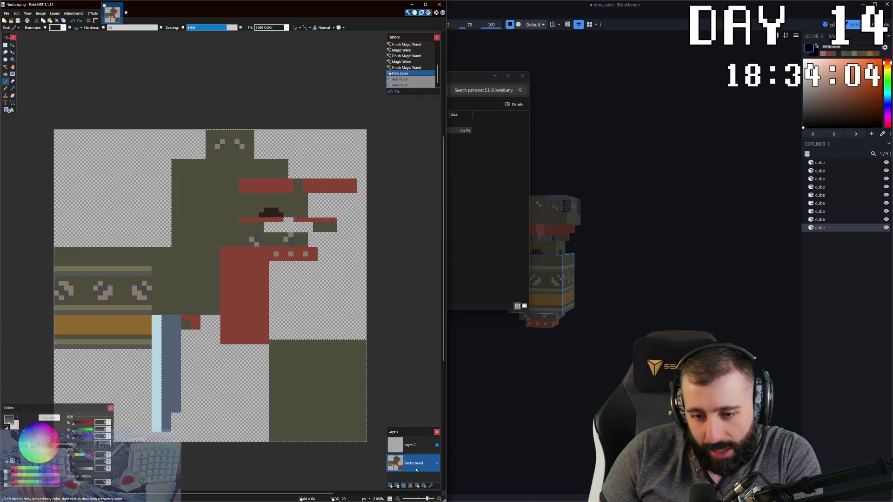
click(411, 446)
key(ctrl+v)
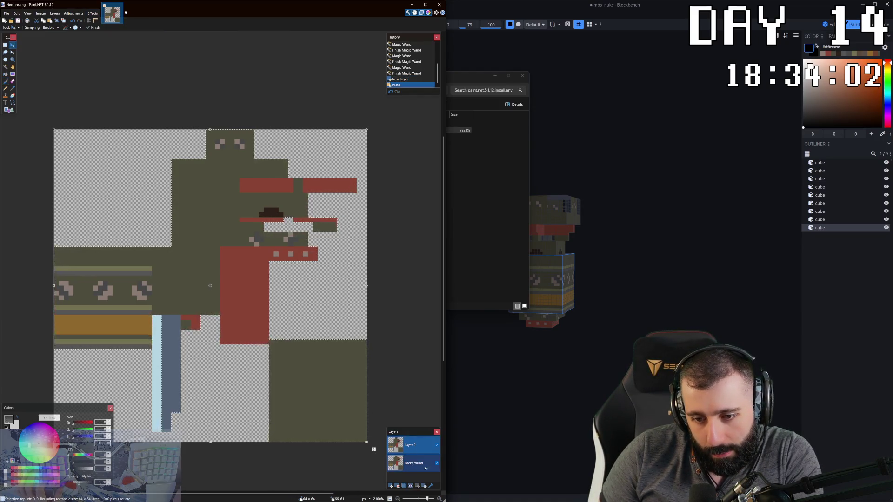
click(437, 464)
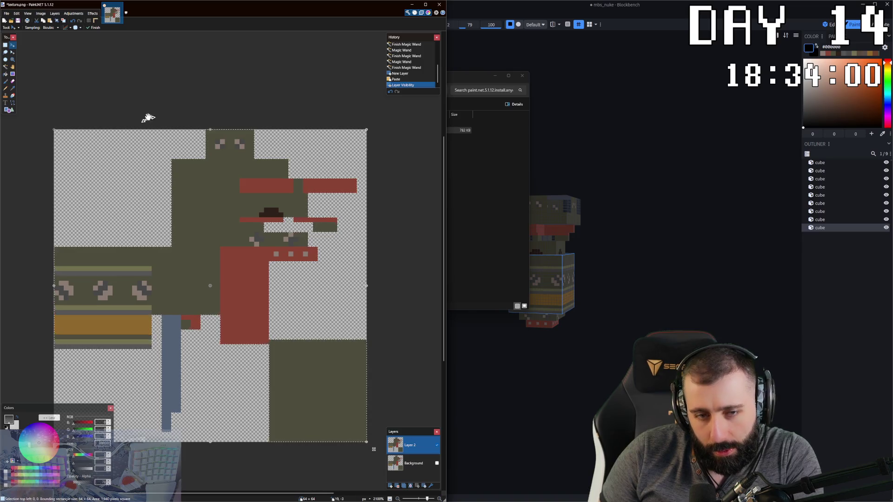
Apply Add Noise to the copy with zero colour saturation, lowered intensity and slight coverage for grey speckle.
click(92, 13)
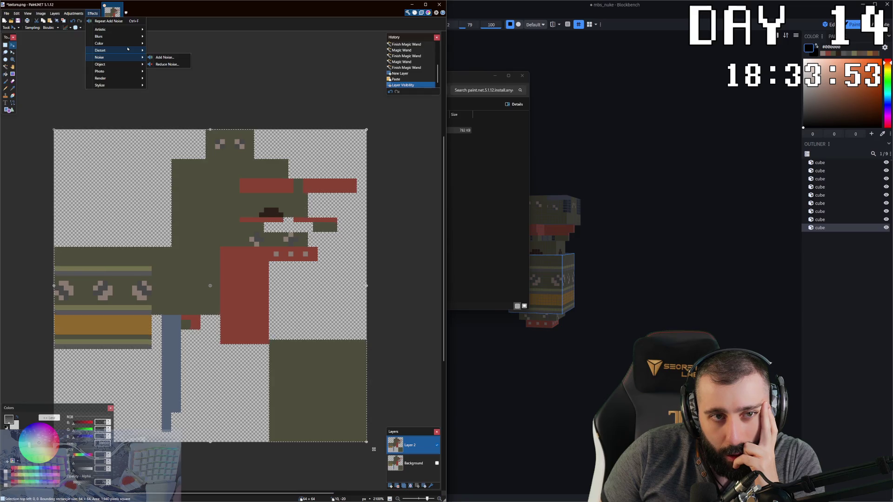
mouse_move(101, 64)
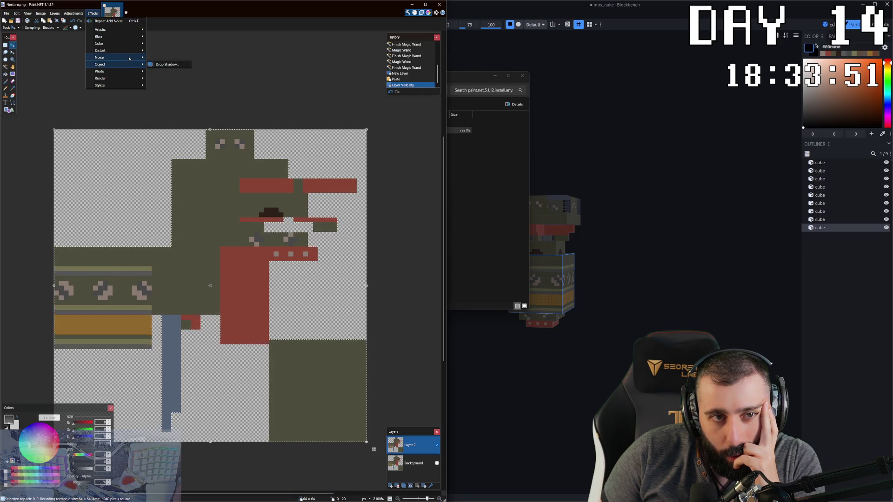
click(164, 57)
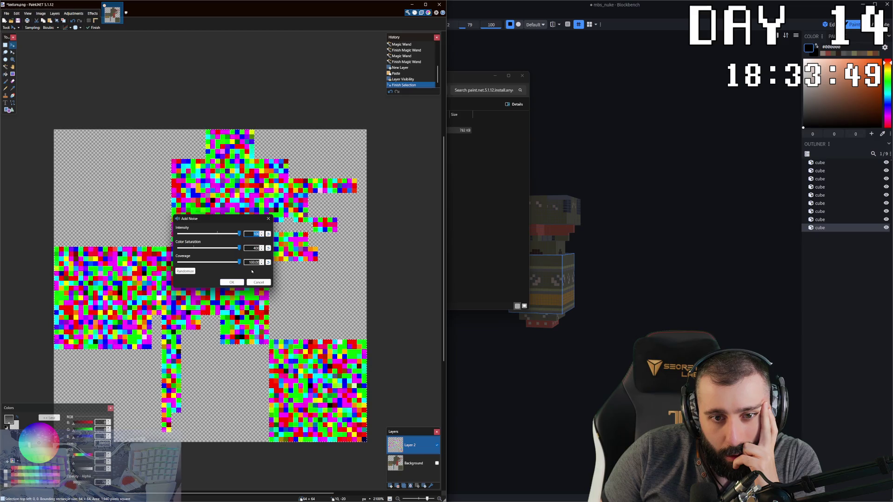
mouse_move(223, 232)
mouse_down()
mouse_move(427, 232)
mouse_move(388, 246)
mouse_up()
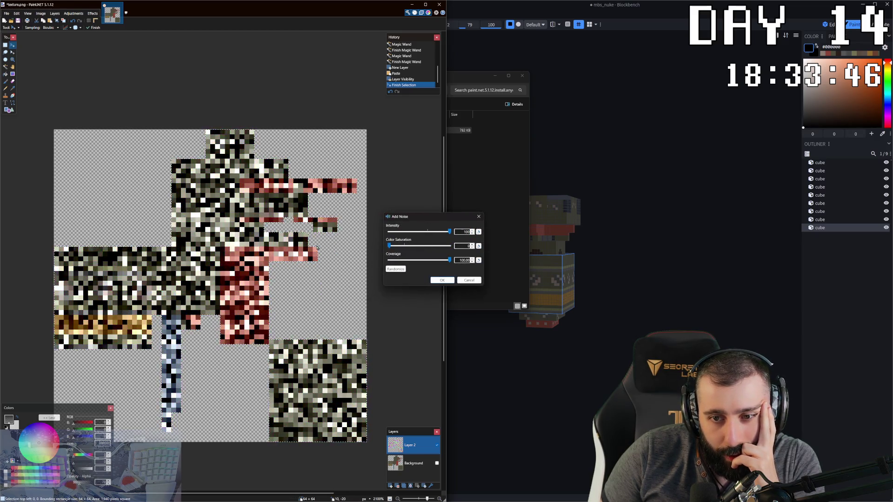
click(406, 245)
drag(406, 245, 389, 245)
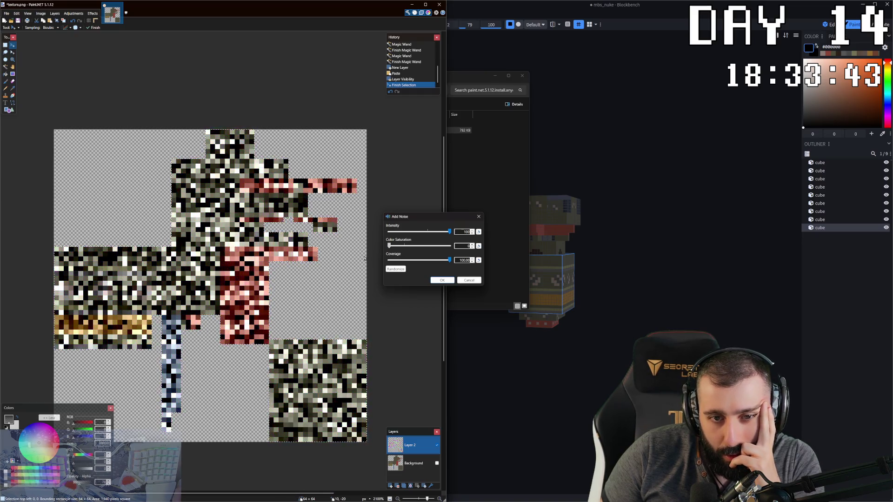
mouse_move(449, 231)
mouse_down()
mouse_move(411, 240)
mouse_move(398, 260)
mouse_move(403, 233)
mouse_up()
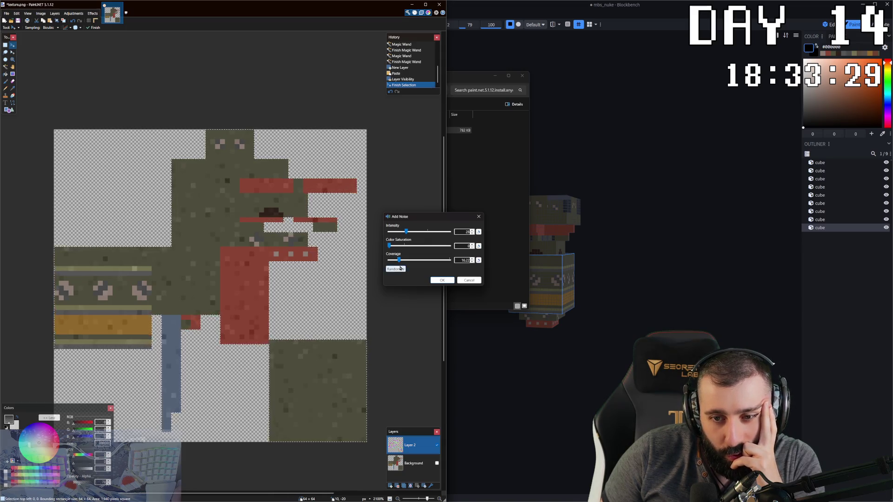
drag(399, 260, 394, 264)
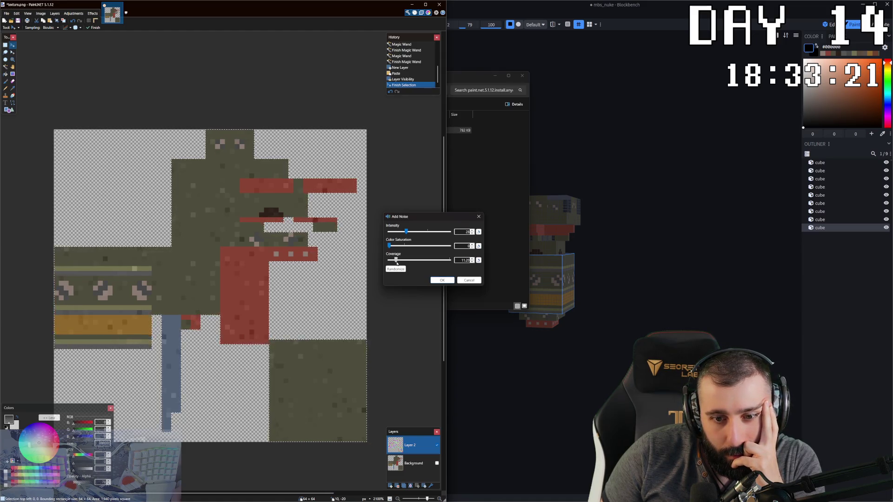
drag(397, 261, 400, 262)
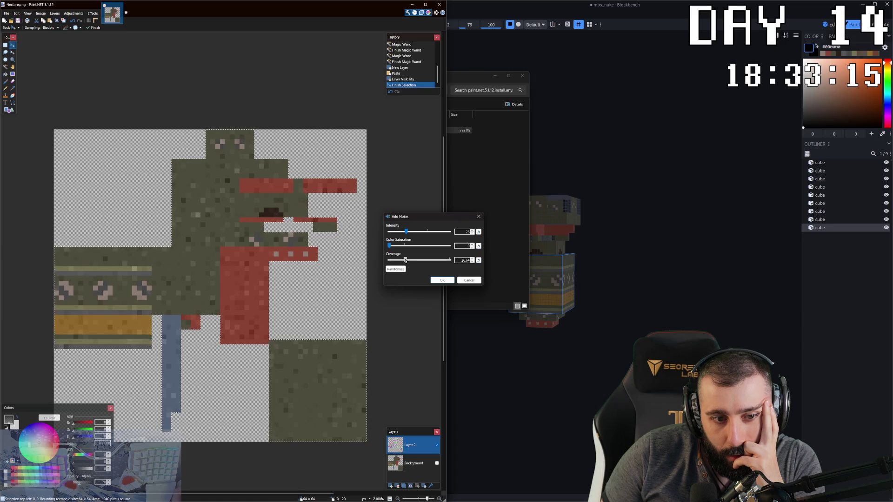
drag(402, 260, 402, 261)
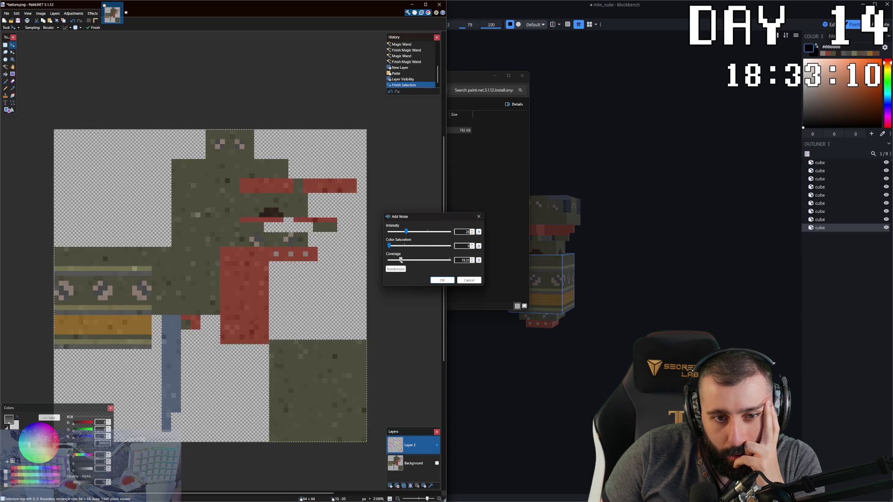
click(442, 279)
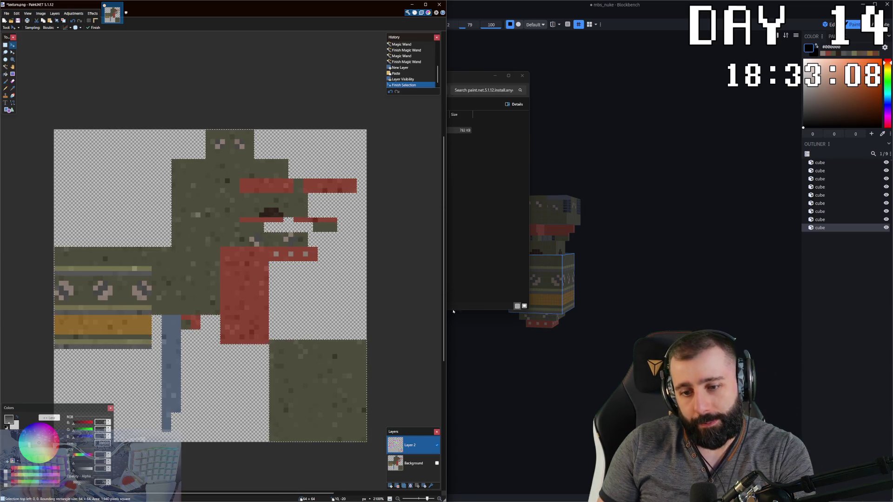
Open Save As twice and cancel both times without saving under a new name.
key(ctrl+shift+s)
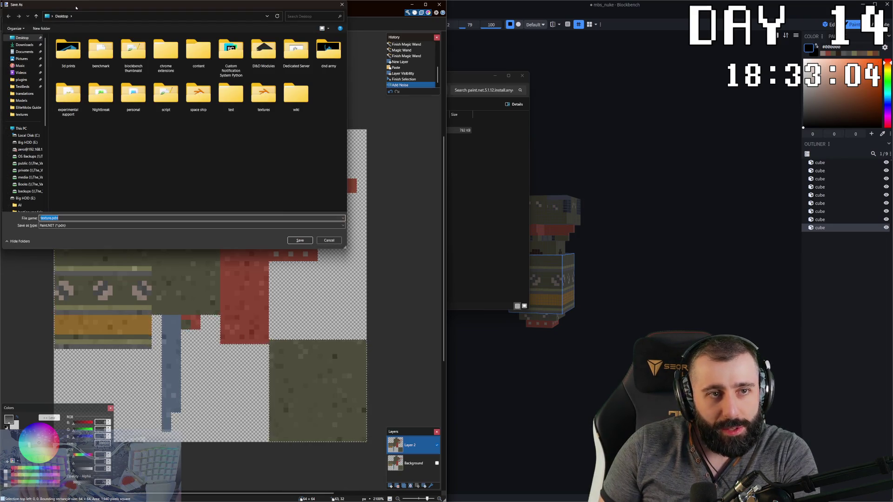
click(328, 240)
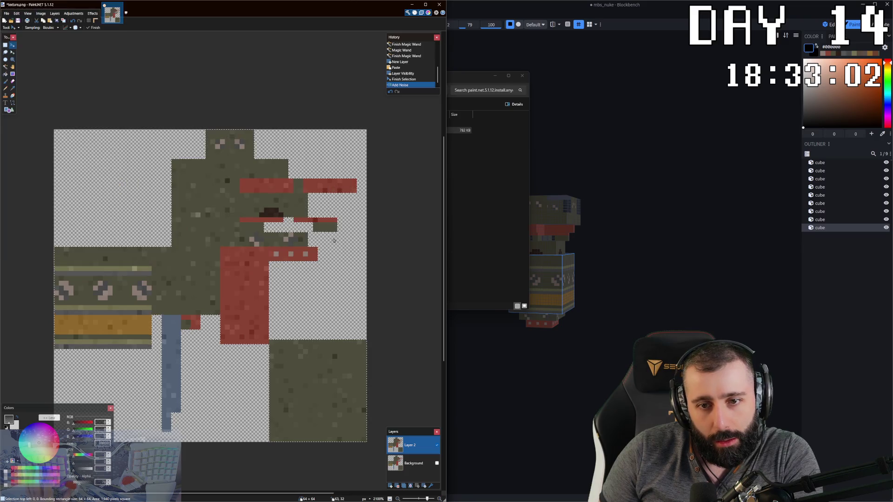
click(4, 13)
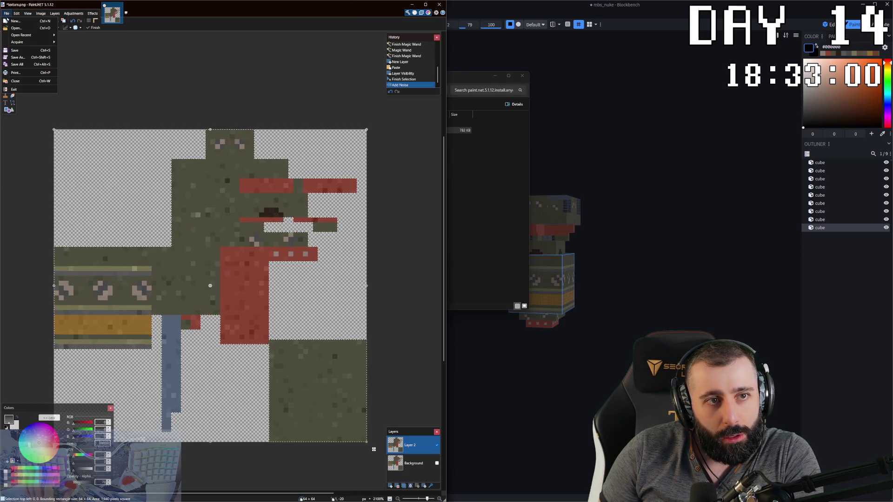
click(12, 58)
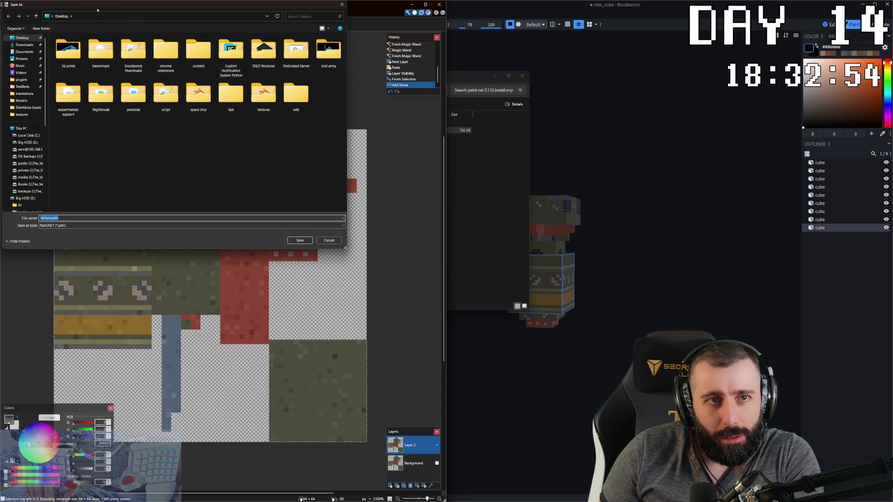
key(Escape)
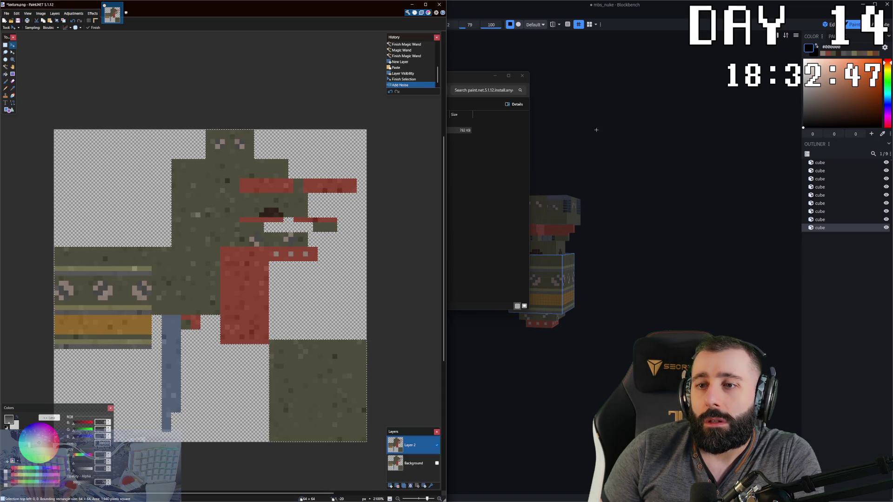
Save as texture.png, confirming the PNG configuration and flattening the image.
click(598, 94)
scroll(523, 265, up, 3)
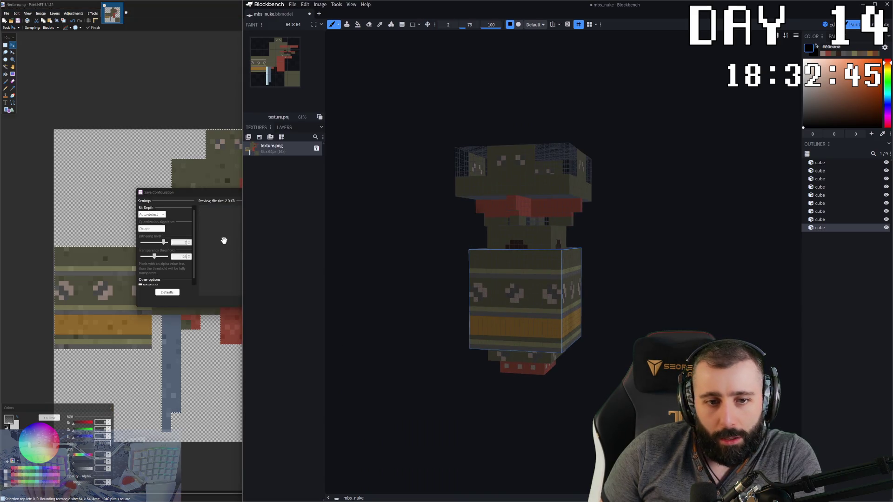
click(225, 242)
click(269, 302)
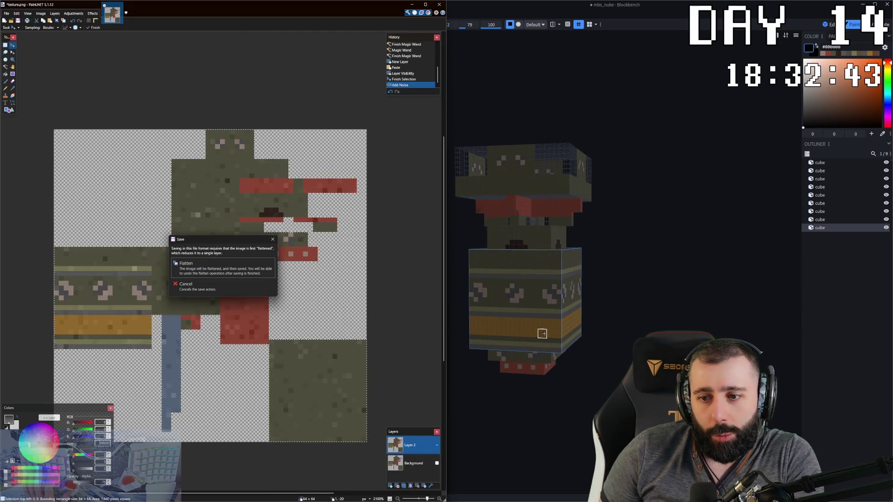
click(184, 265)
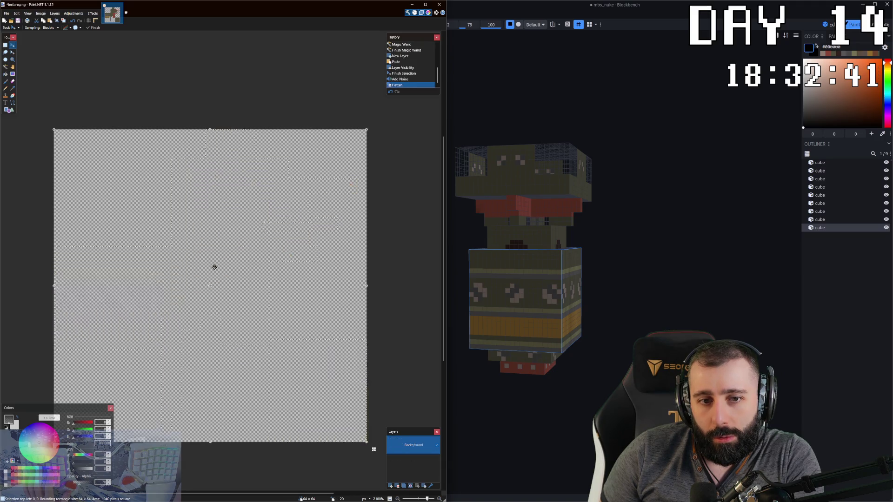
Return to Blockbench, orbit to the nuke's left side and bring up the texture to check the noise.
click(461, 307)
mouse_move(428, 312)
mouse_down()
mouse_move(406, 301)
mouse_move(357, 313)
mouse_up()
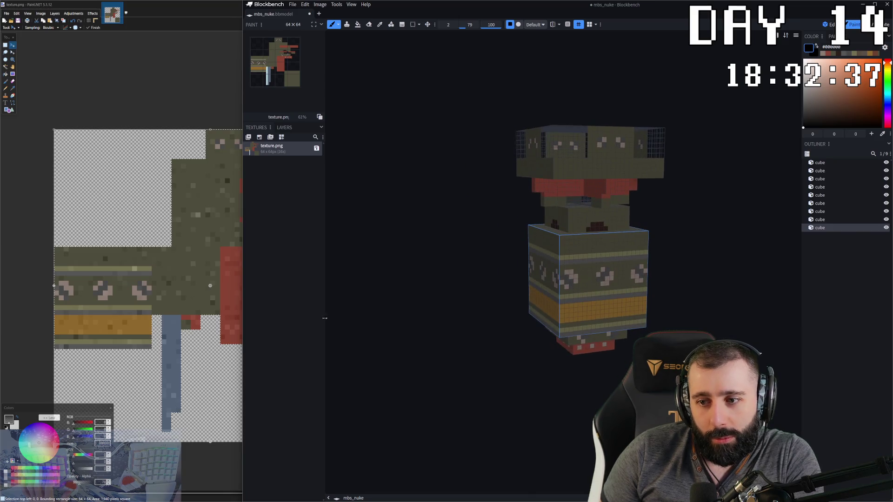
click(193, 31)
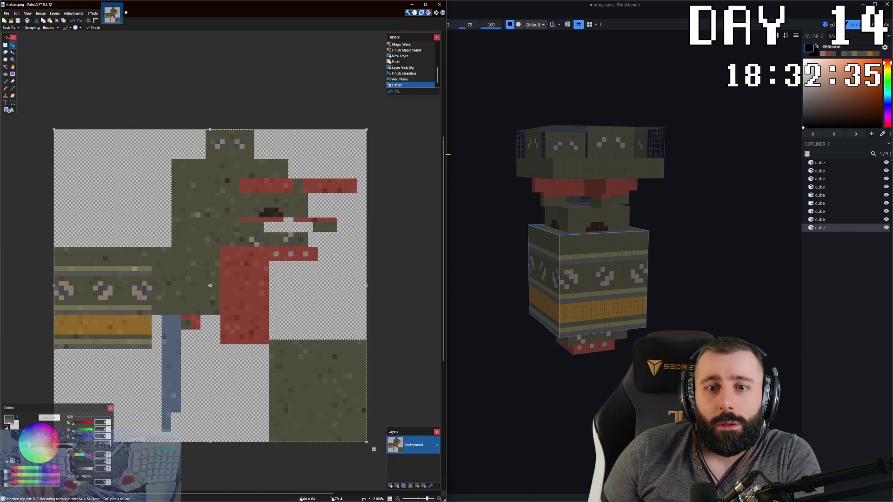
Deselect the cube, orbit the model from above and close the stray Explorer and viewer windows.
click(805, 322)
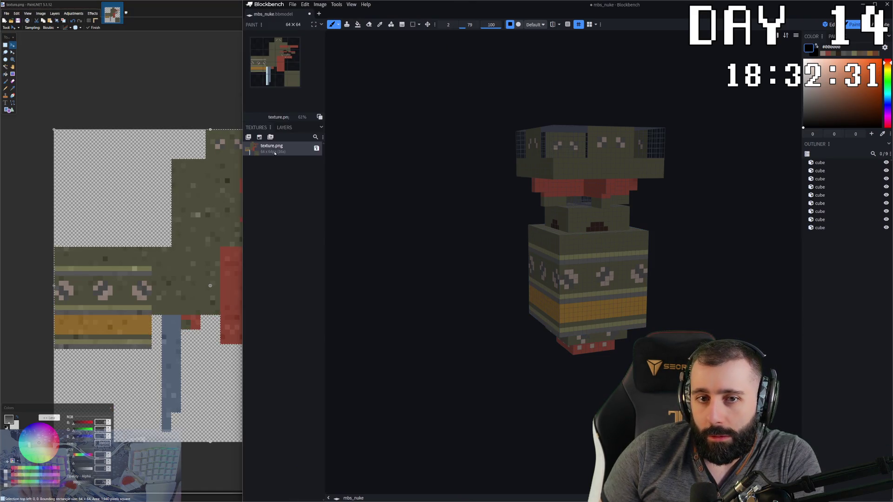
scroll(559, 272, up, 3)
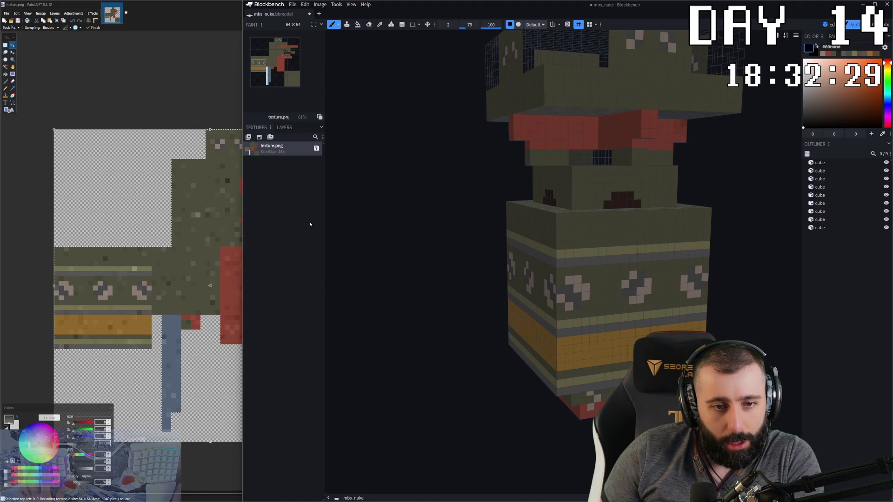
mouse_move(455, 239)
mouse_down()
mouse_move(434, 254)
mouse_move(420, 84)
mouse_up()
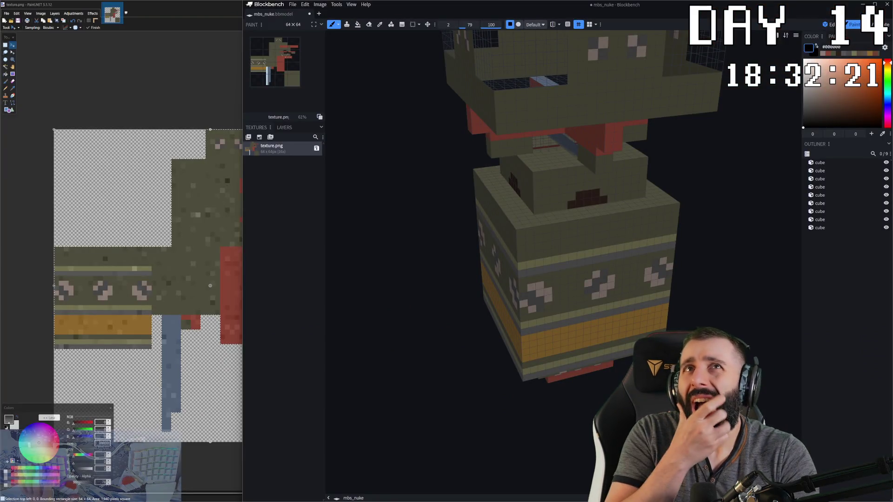
key(super+e)
key(alt+F4)
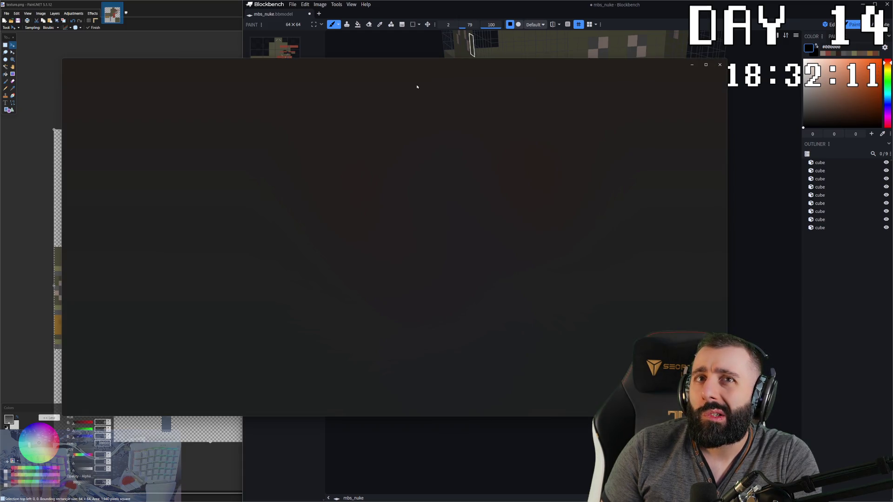
key(Escape)
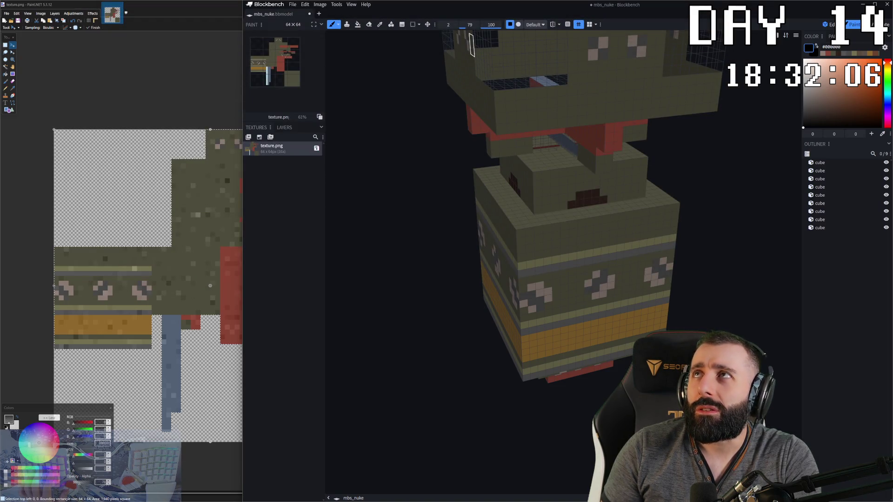
scroll(435, 246, up, 1)
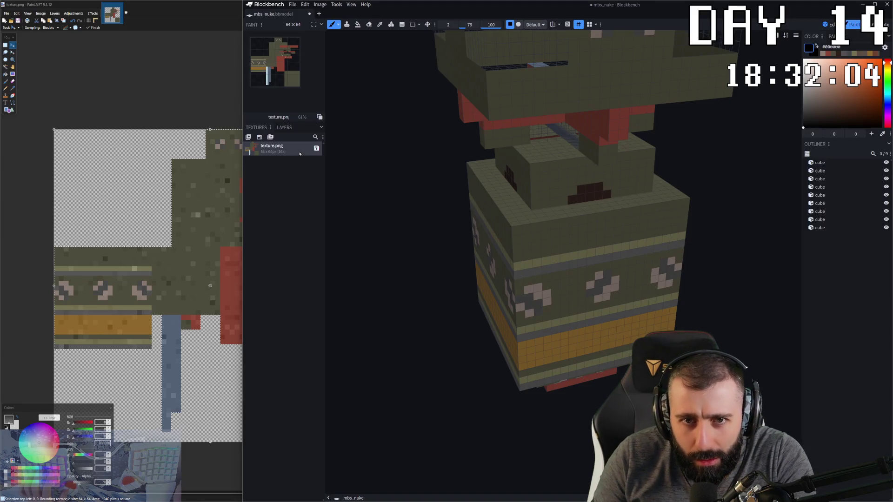
Check the texture's context options, then save the project as mbs_nuke.bbmodel.
right_click(299, 149)
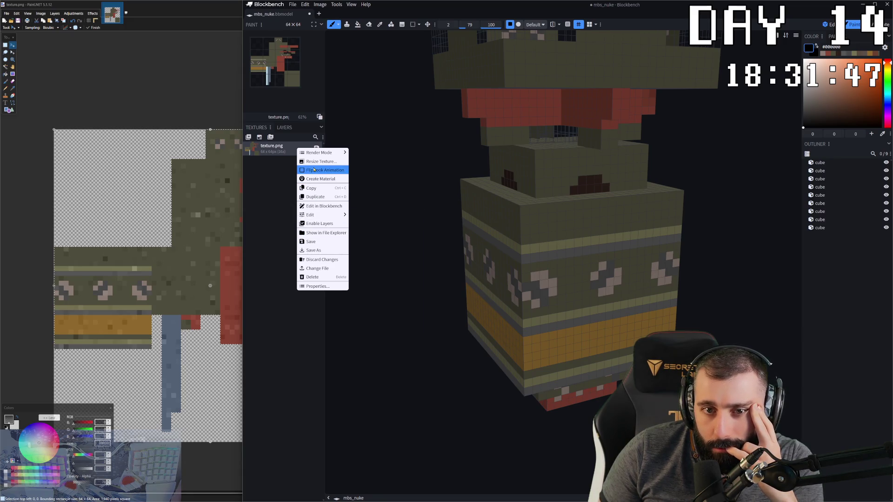
click(280, 177)
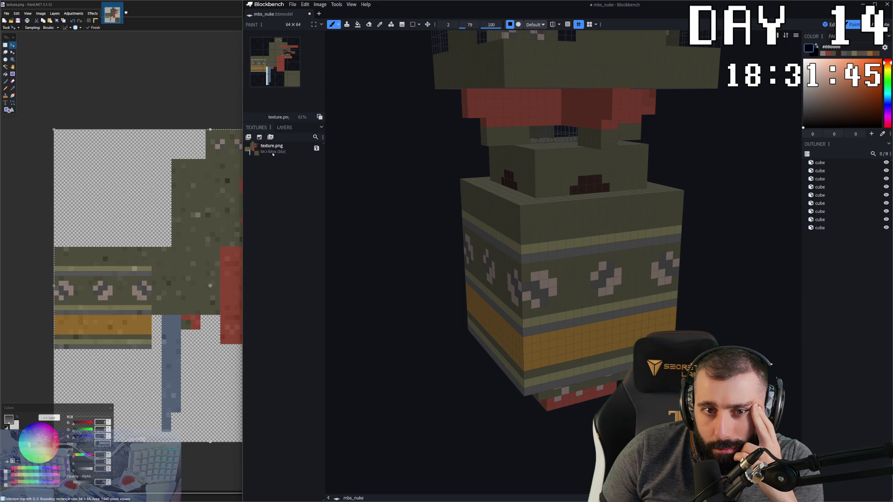
key(ctrl+s)
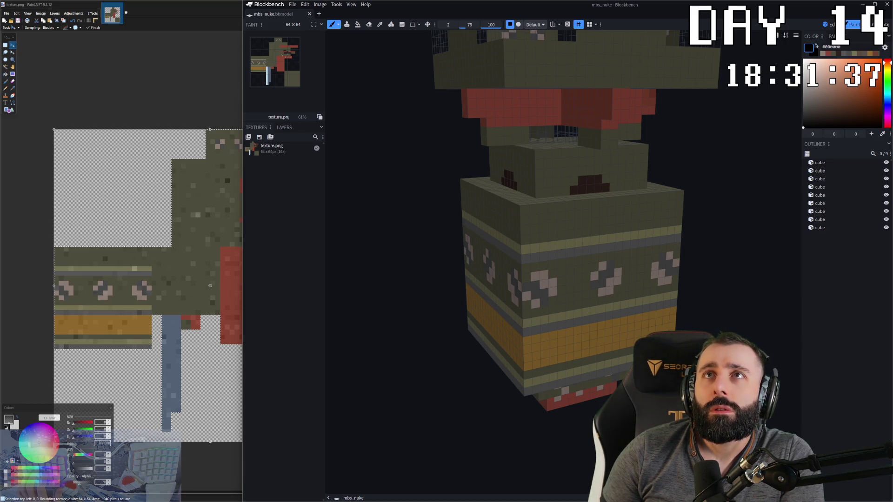
click(207, 10)
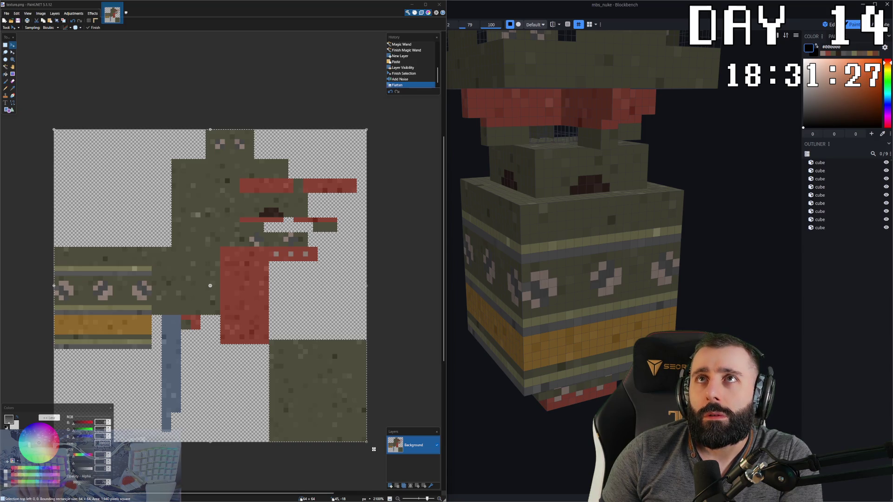
click(562, 260)
mouse_move(677, 258)
mouse_down()
mouse_move(671, 202)
mouse_move(626, 220)
mouse_up()
scroll(671, 202, down, 5)
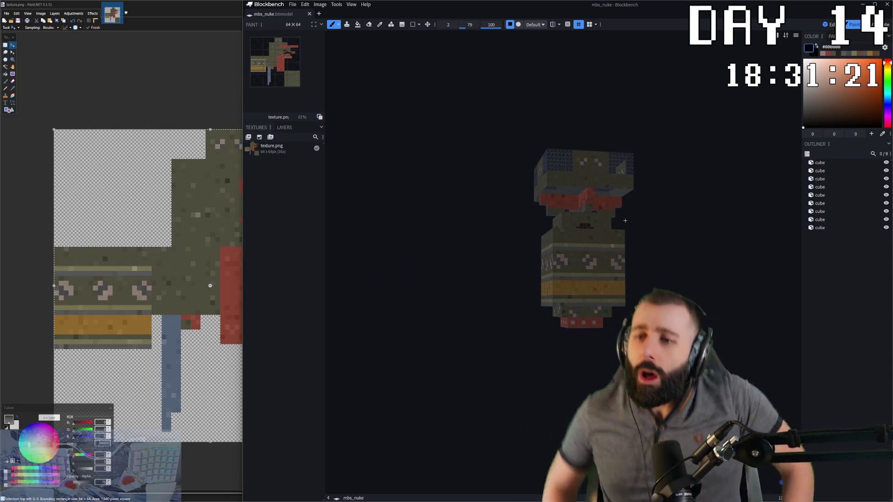
scroll(462, 273, up, 3)
scroll(558, 277, up, 2)
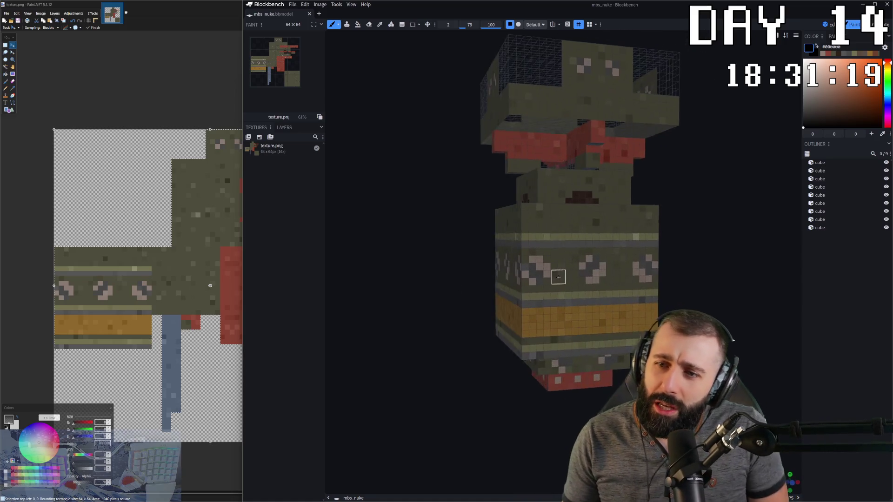
scroll(559, 278, down, 2)
drag(558, 279, 562, 282)
scroll(562, 281, down, 2)
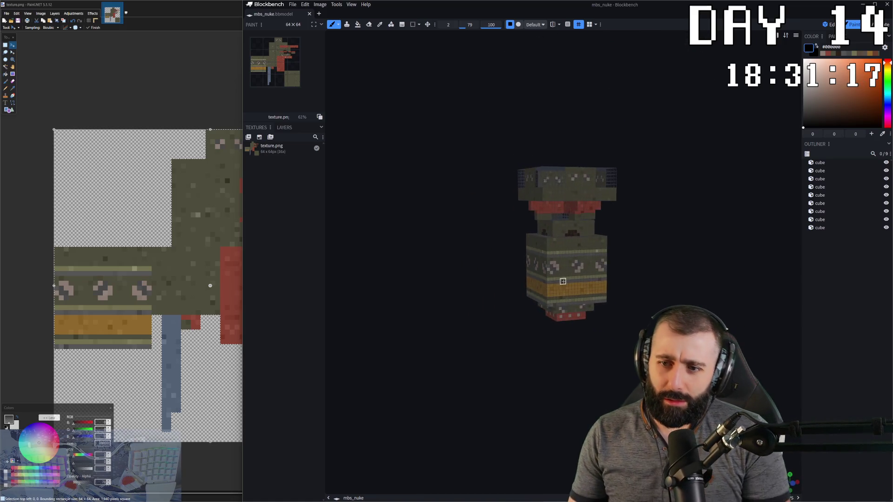
scroll(563, 281, down, 2)
scroll(563, 281, down, 1)
scroll(563, 281, up, 2)
scroll(557, 296, up, 3)
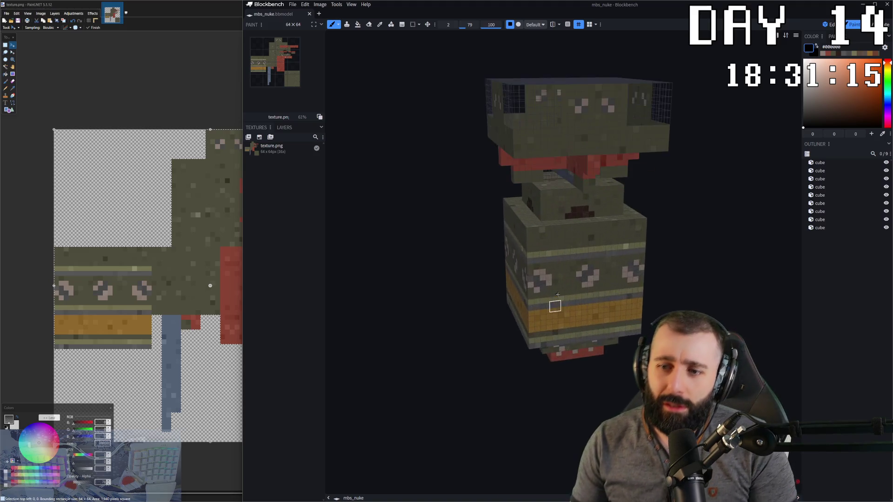
drag(557, 295, 395, 237)
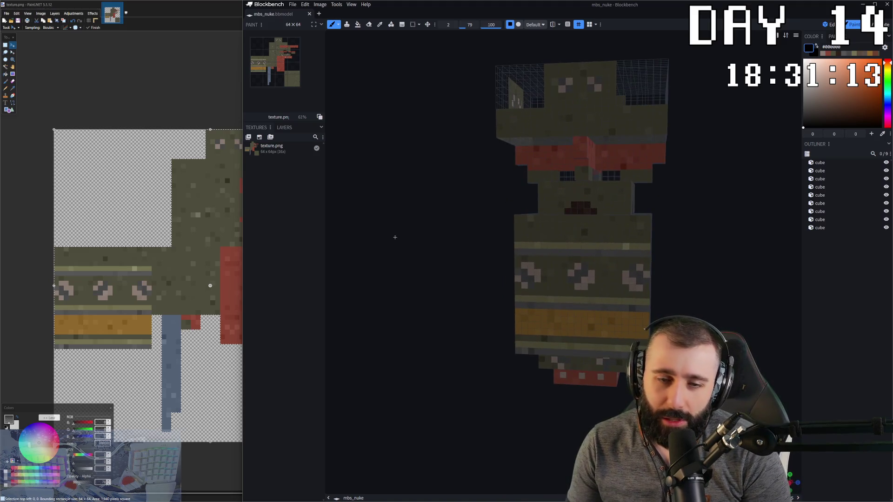
mouse_move(579, 293)
mouse_down()
mouse_move(716, 278)
mouse_move(560, 299)
mouse_move(548, 334)
mouse_up()
scroll(716, 278, down, 3)
scroll(560, 299, up, 3)
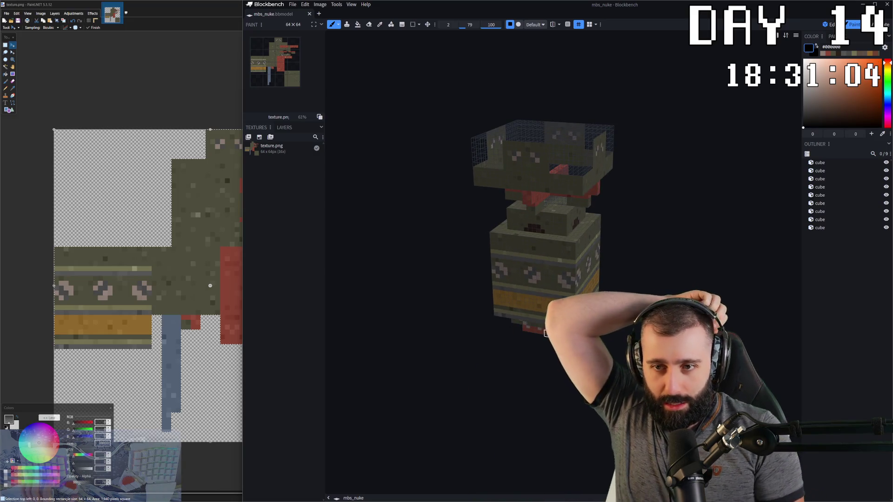
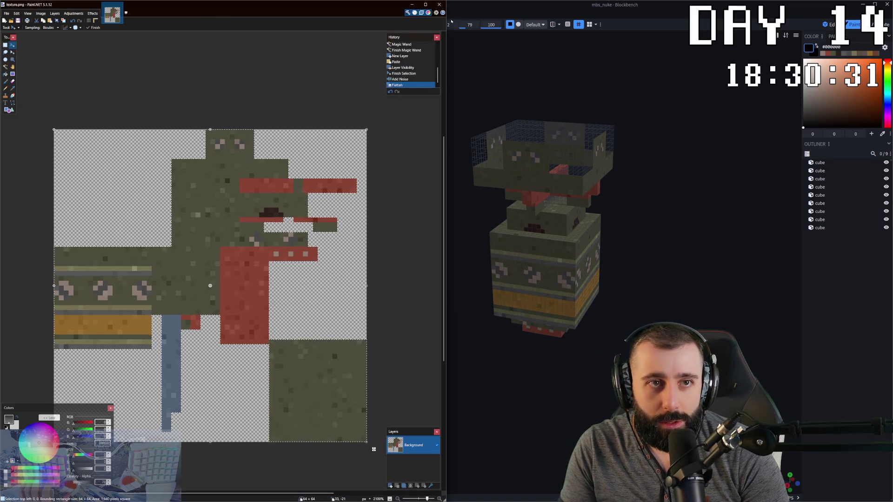
Switch from Paint.NET to the agent chat with its changed-files panel.
key(alt+Tab)
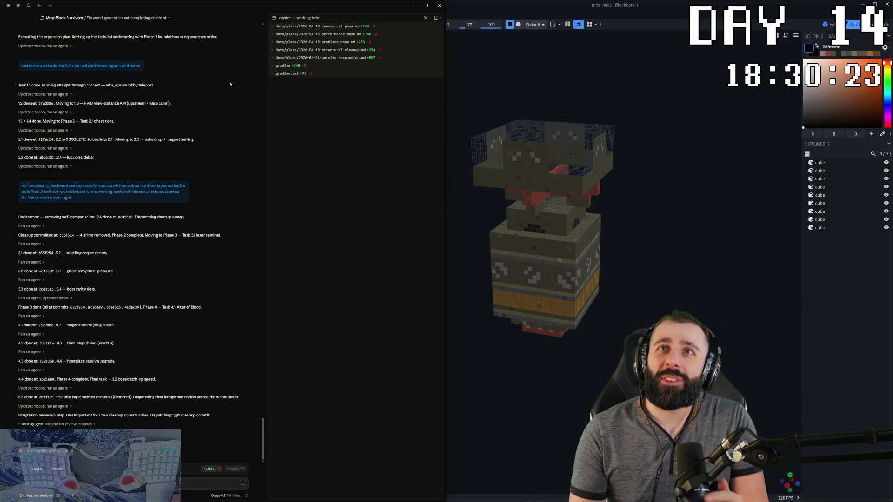
mouse_move(642, 279)
mouse_down()
mouse_move(655, 242)
mouse_move(507, 262)
mouse_move(660, 279)
mouse_move(593, 255)
mouse_up()
scroll(592, 254, down, 5)
scroll(586, 262, up, 1)
scroll(582, 268, up, 1)
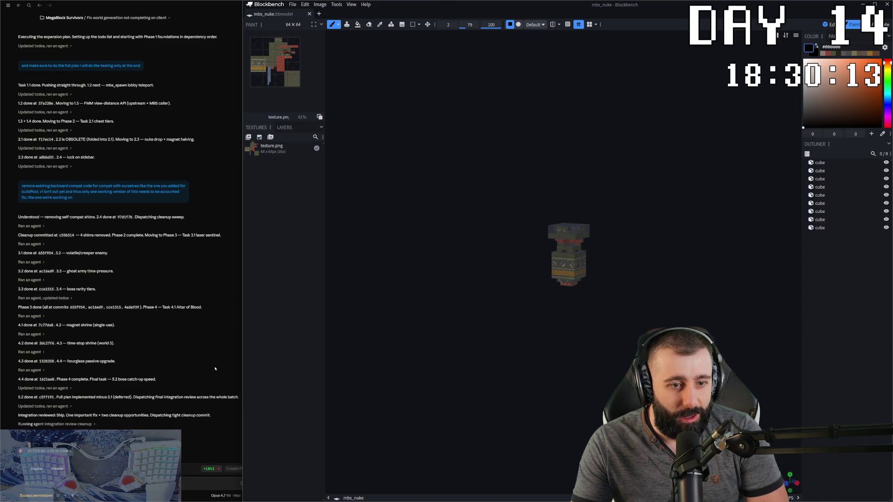
key(ctrl+shift+g)
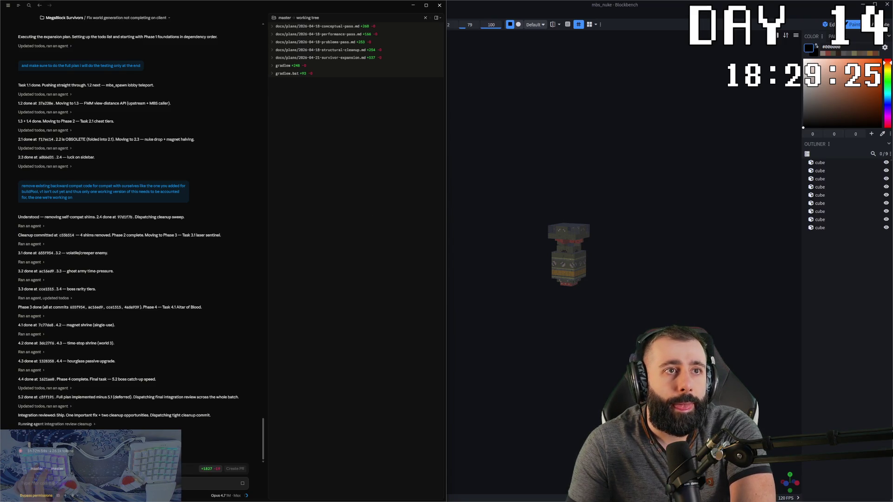
key(alt+Tab)
Turn the premium chest to face straight on, briefly selecting and clearing a cube.
drag(728, 50, 684, 209)
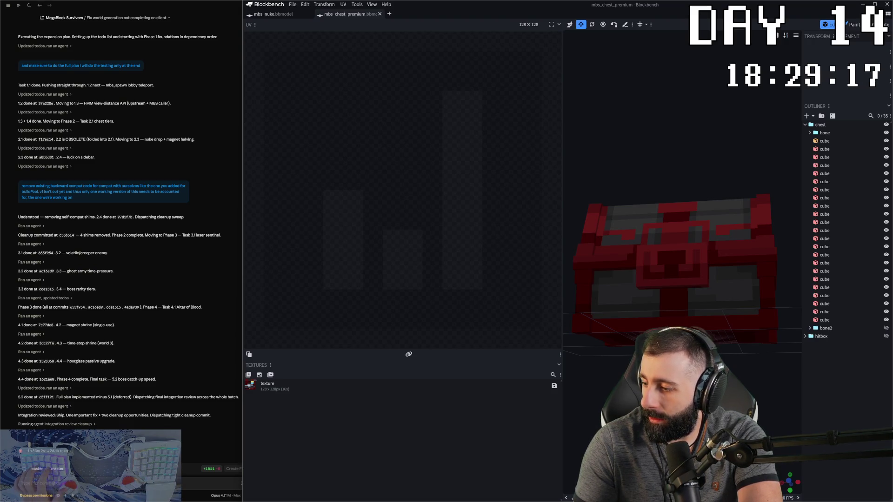
click(677, 300)
drag(698, 390, 780, 425)
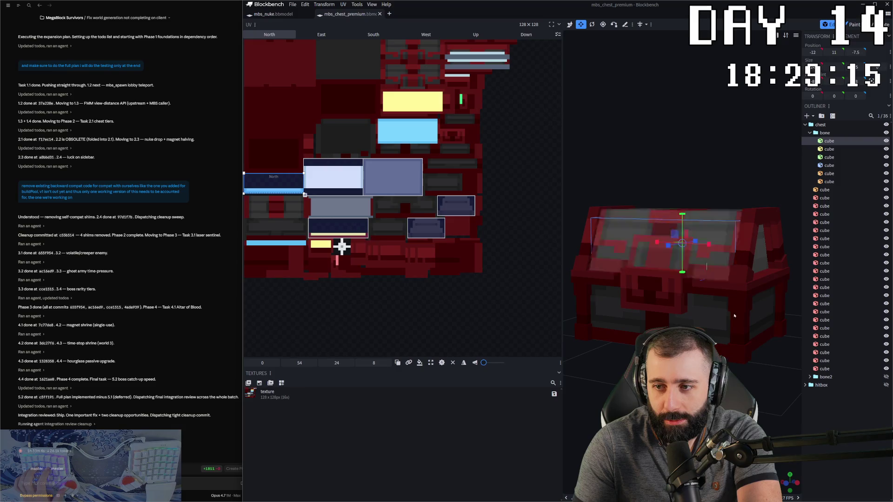
click(780, 425)
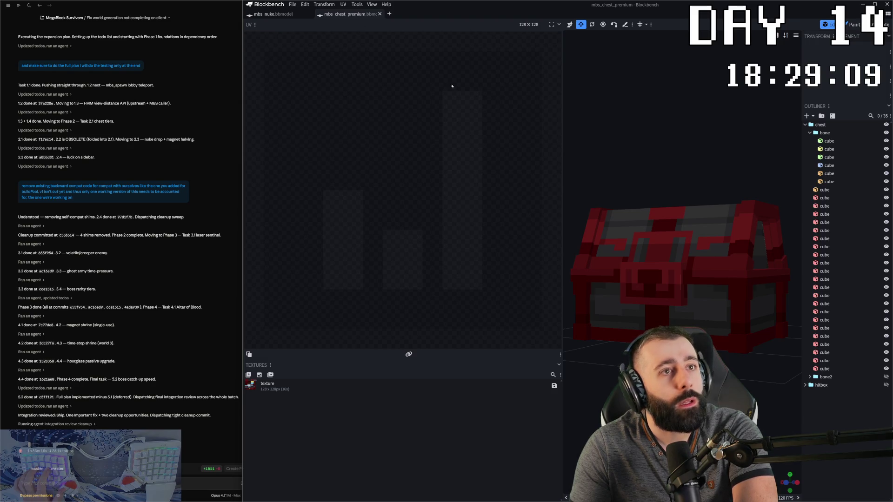
scroll(707, 157, down, 2)
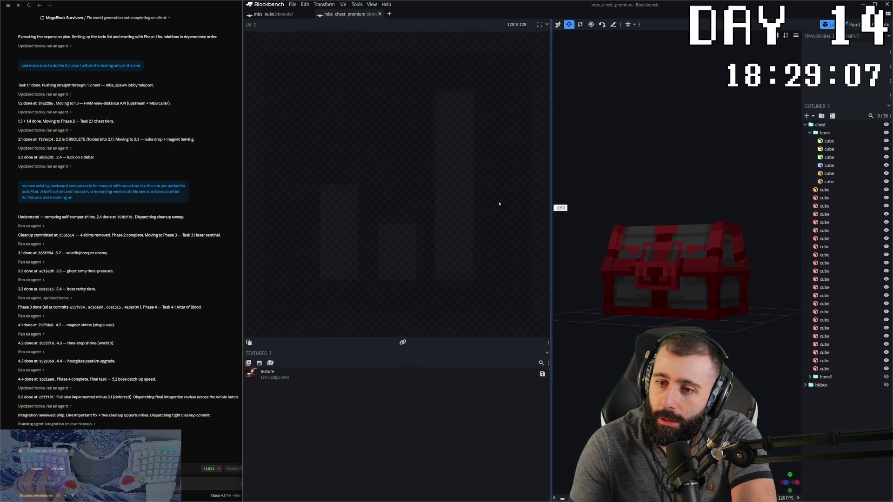
Widen the model viewport by dragging the UV divider left and view the chest from its side.
drag(563, 203, 377, 203)
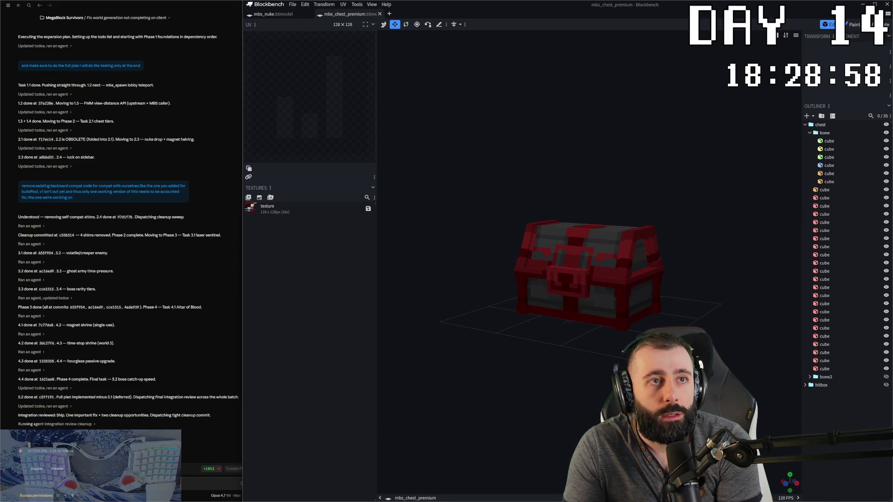
drag(614, 160, 547, 154)
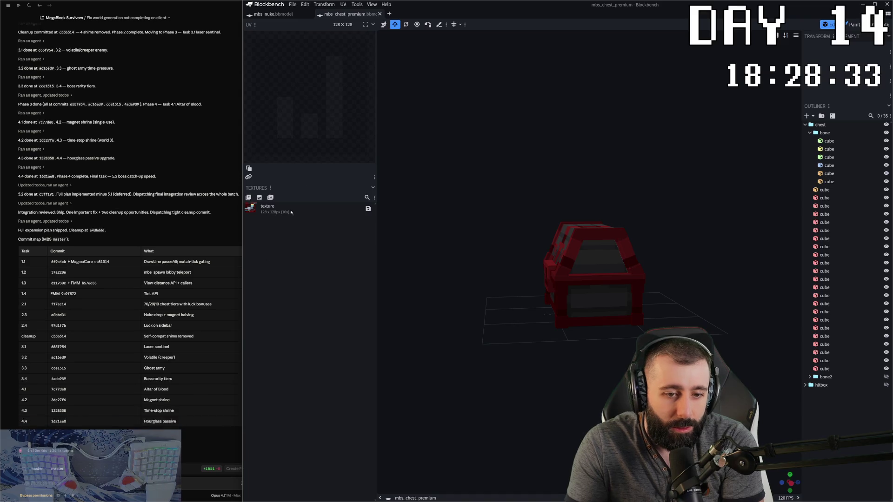
Ask the agent whether all the planned features are already implemented.
click(145, 421)
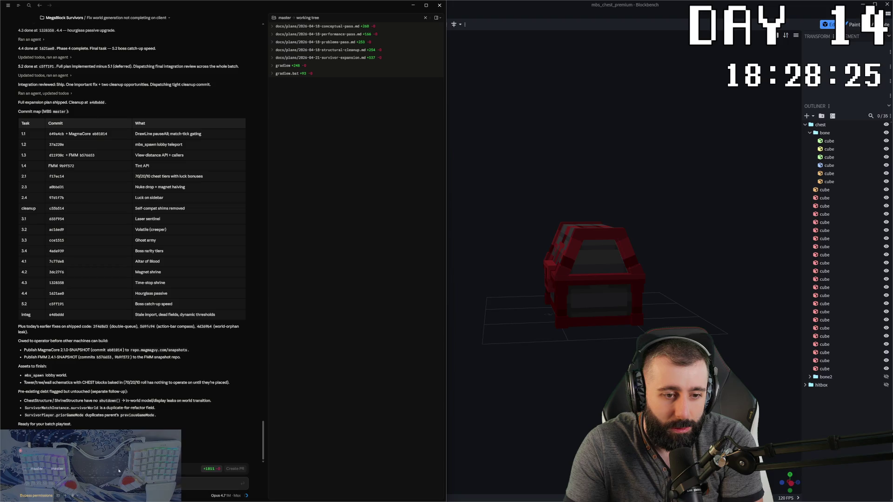
text(are all the pla)
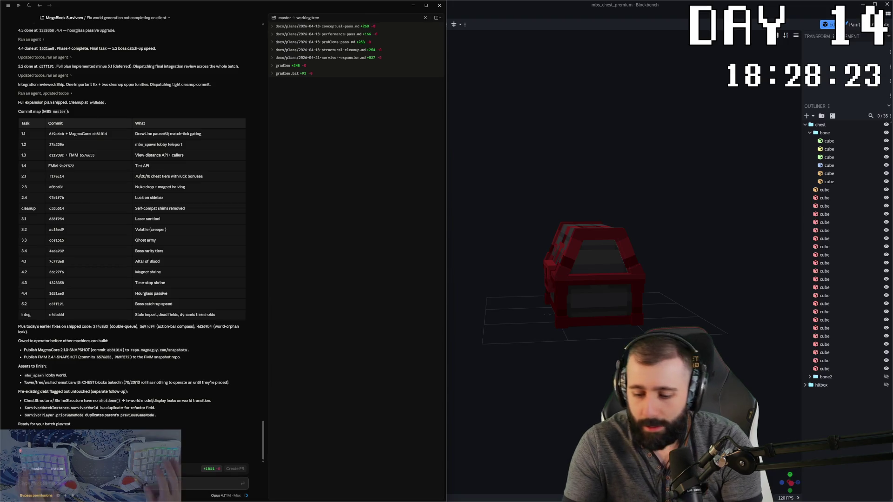
text(nned features gove you)
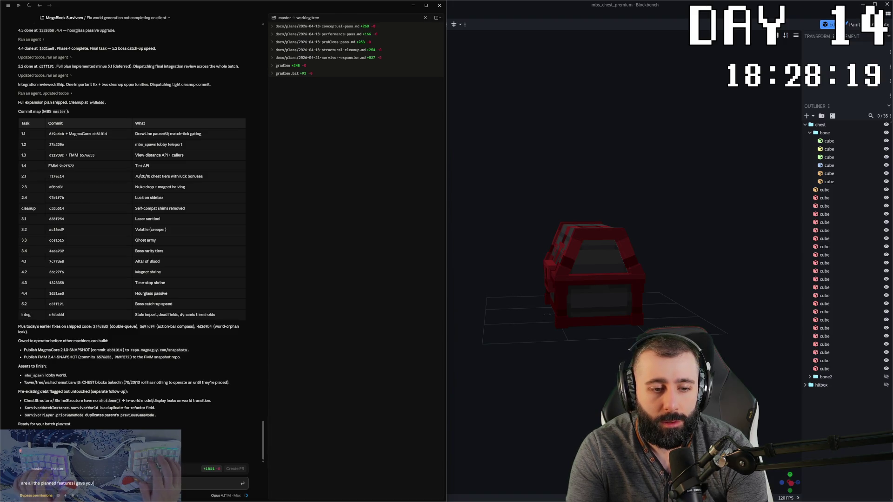
text( impleme)
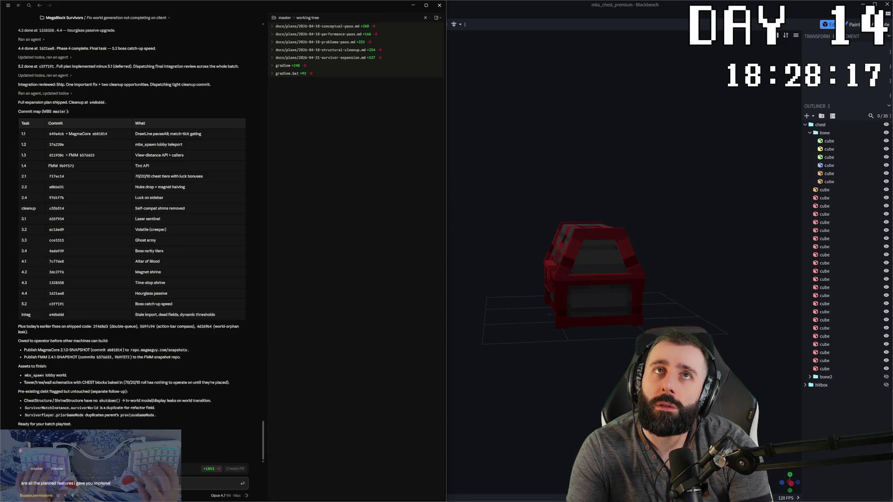
text(nted alr)
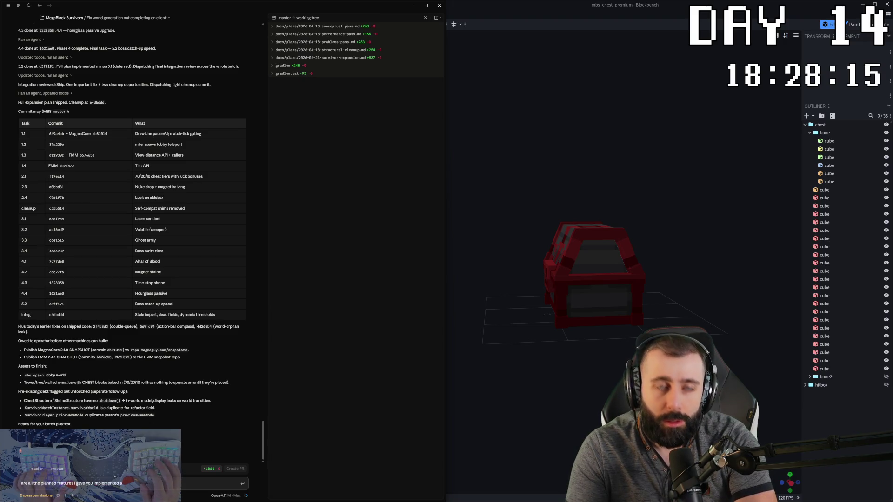
text(eady?)
key(Return)
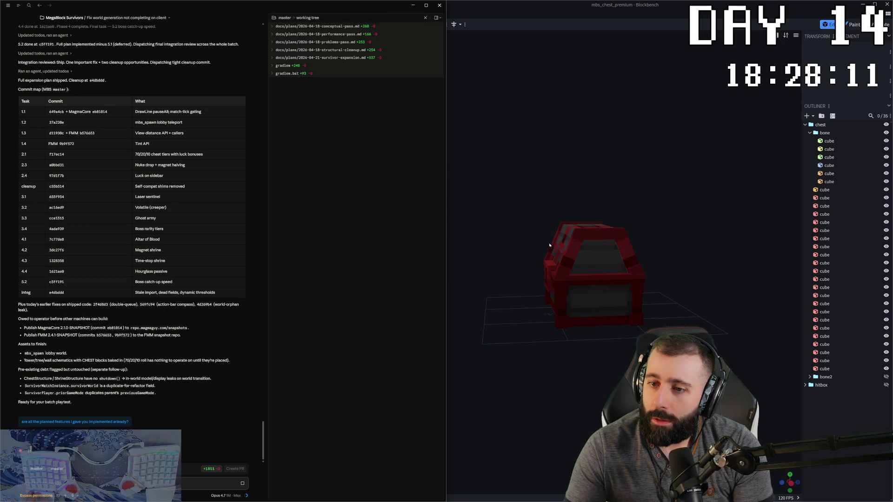
Bring Blockbench back in front and view the chest from an elevated three-quarter angle.
click(612, 208)
mouse_move(612, 209)
mouse_down()
mouse_move(651, 154)
mouse_move(643, 153)
mouse_move(640, 255)
mouse_move(337, 201)
mouse_up()
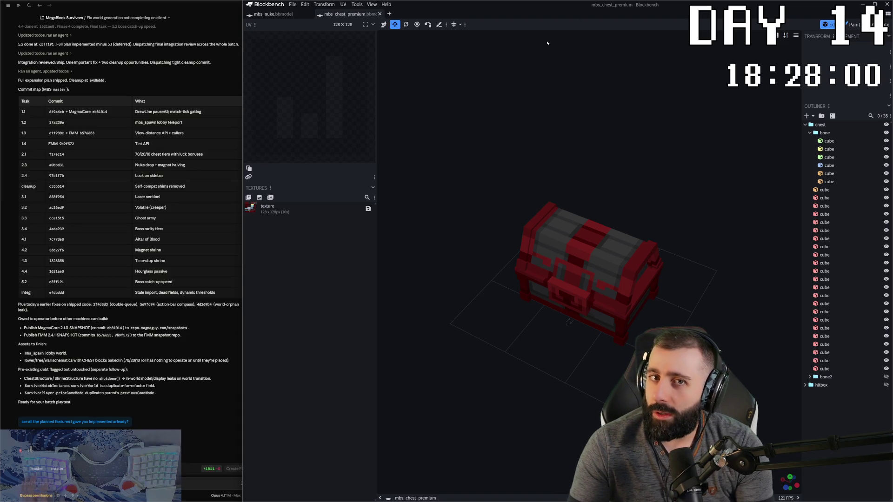
Save the mbs_nuke model.
click(286, 15)
key(ctrl+s)
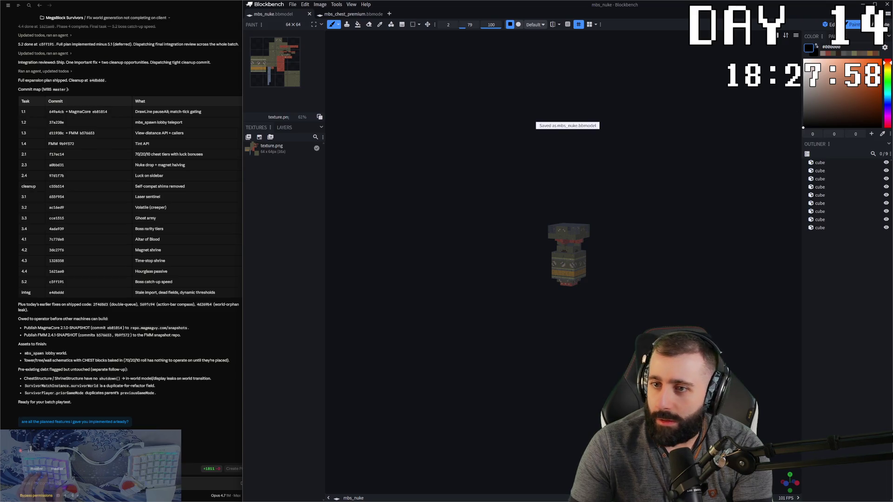
Hide Blockbench and snap the new Blockbench window to the right half for the shrine model.
click(888, 4)
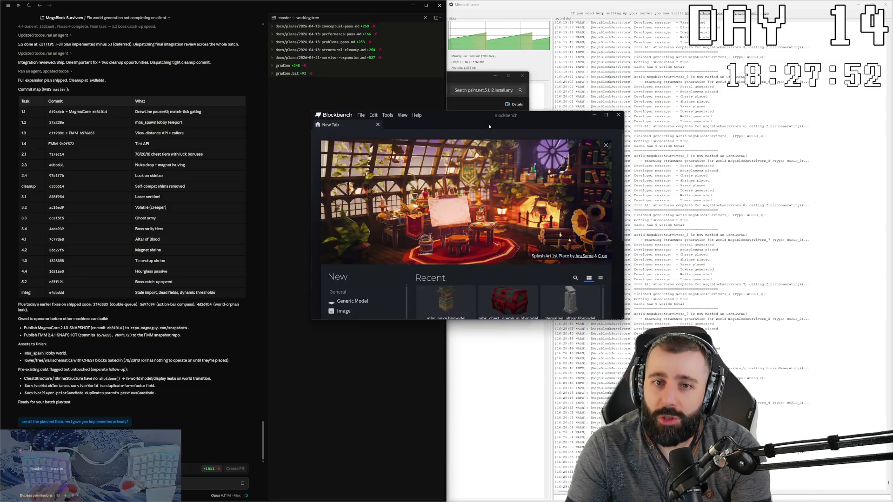
drag(488, 115, 892, 115)
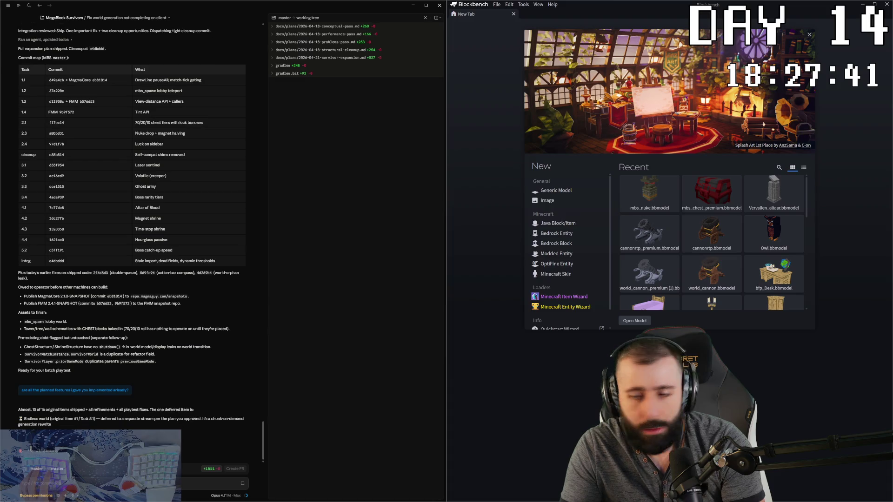
scroll(589, 287, down, 3)
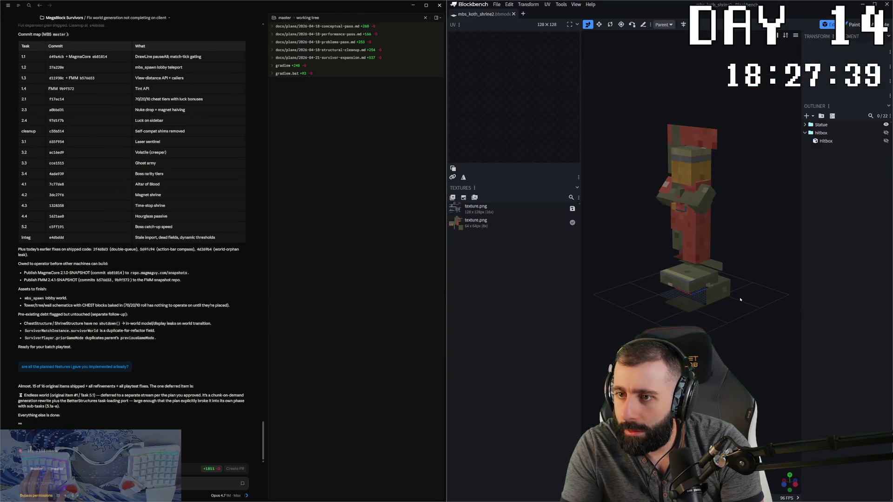
scroll(588, 287, down, 3)
scroll(589, 287, down, 2)
Turn the statue to a new angle and close Blockbench.
drag(588, 286, 771, 304)
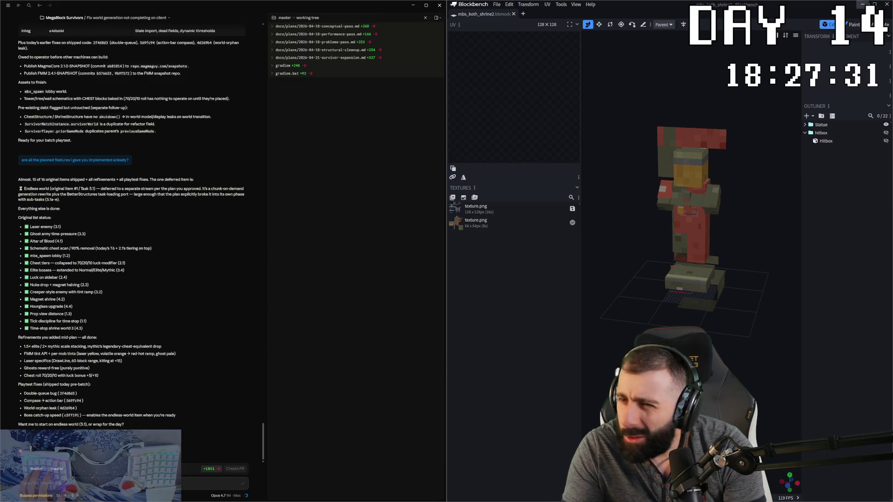
click(884, 4)
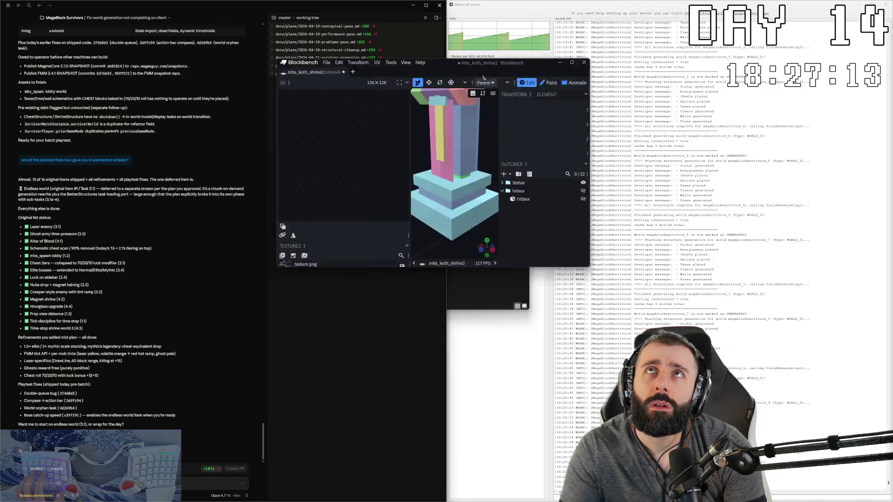
Reopen Blockbench with the shrine statue on the right half and select every cube.
key(super+Right)
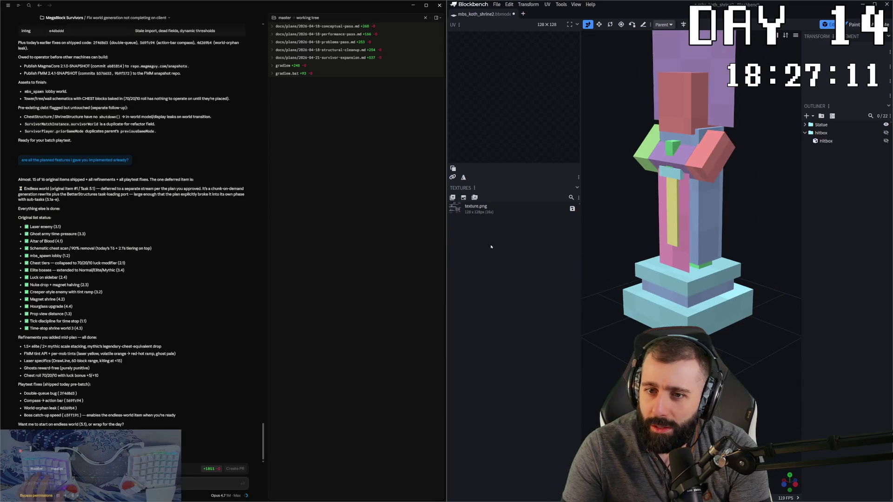
key(ctrl+a)
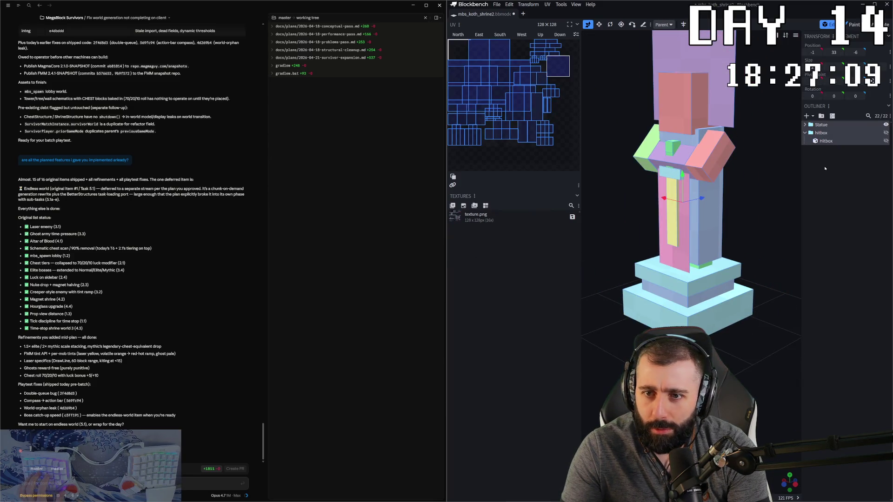
Select the Statue group's cubes, then close Blockbench, settling the Unsaved Work prompt.
key(ctrl+a)
key(ctrl+a)
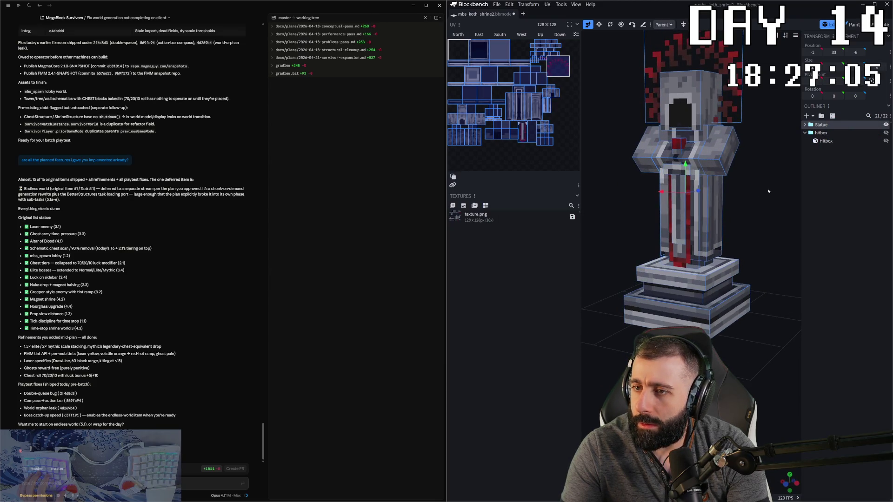
scroll(768, 191, down, 2)
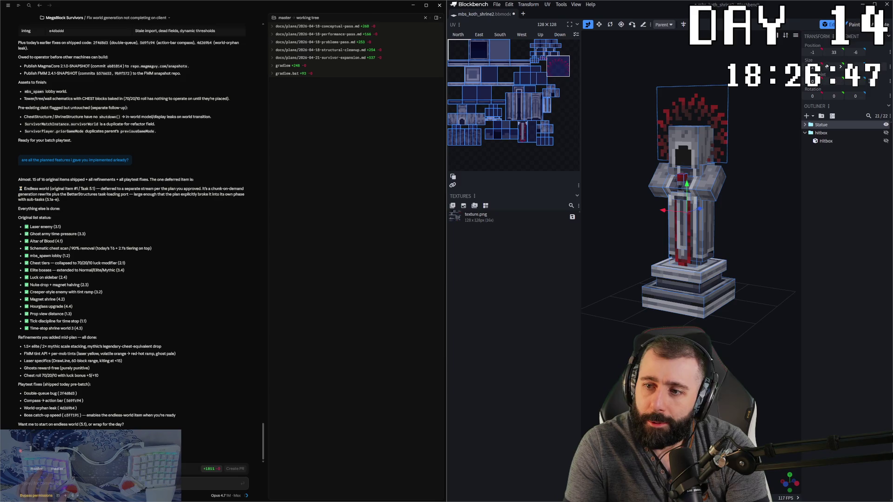
click(885, 4)
click(695, 77)
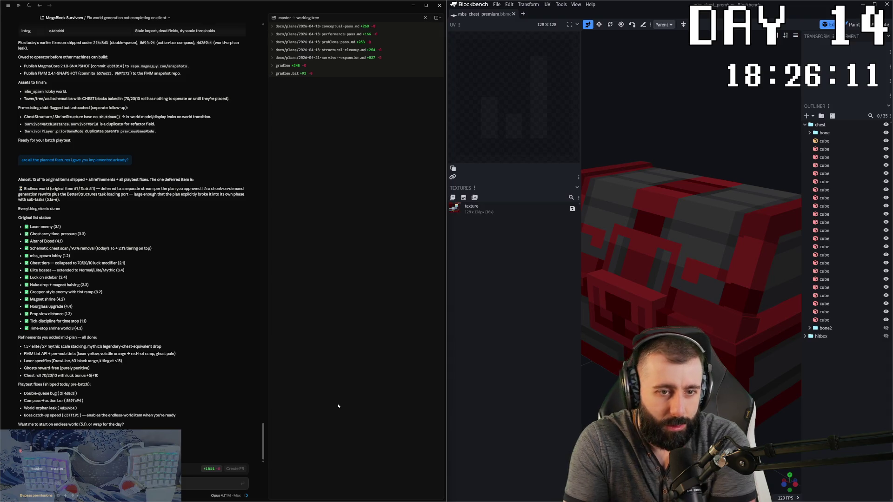
text(ddon't call them mythic)
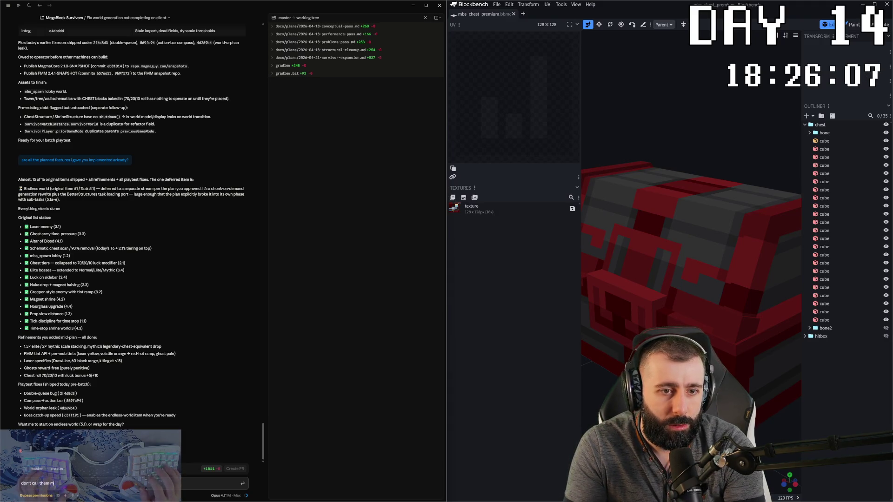
Send the agent the correction "don't call them mythic".
key(Return)
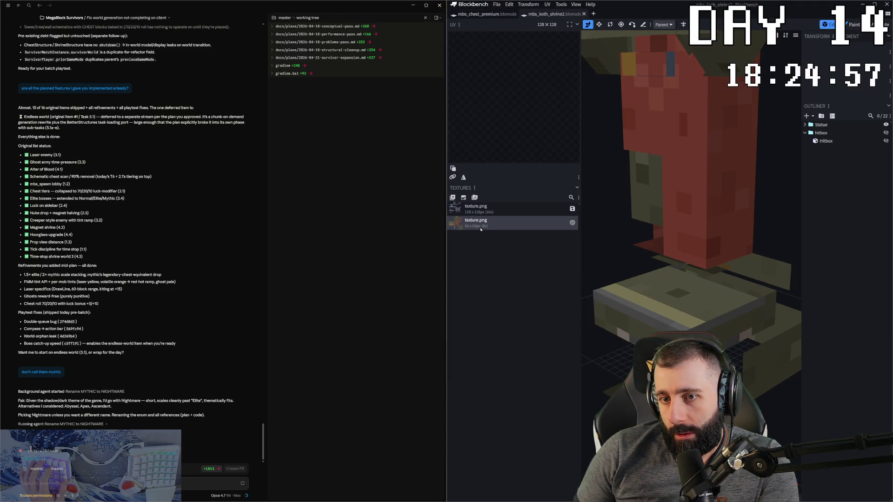
scroll(761, 241, down, 3)
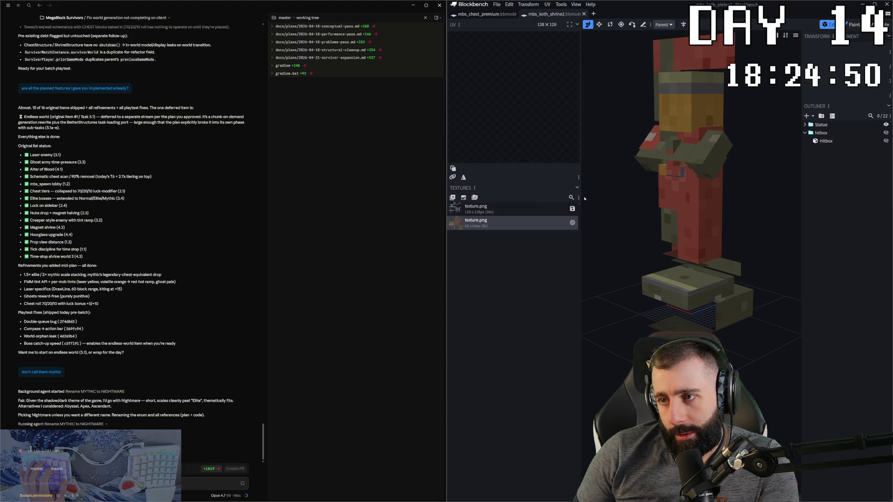
scroll(759, 246, down, 3)
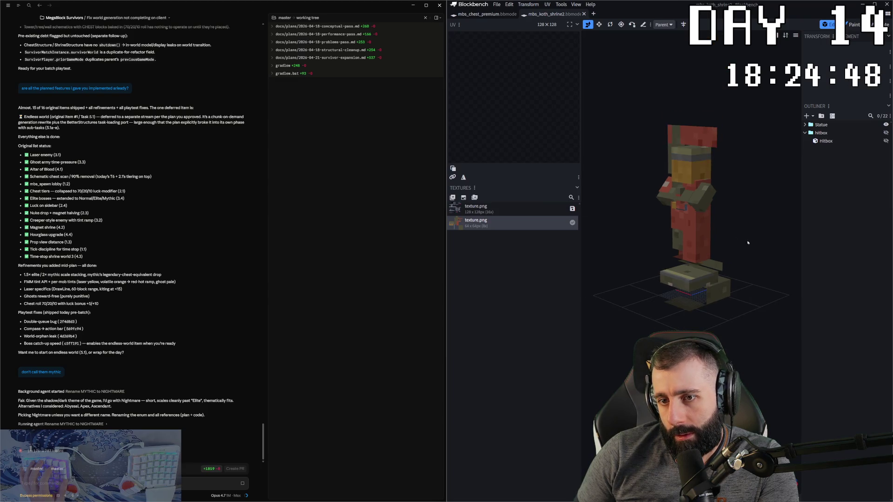
scroll(755, 244, up, 2)
Delete the extra 64×64 texture from the shrine model and start closing the window.
click(510, 222)
key(Delete)
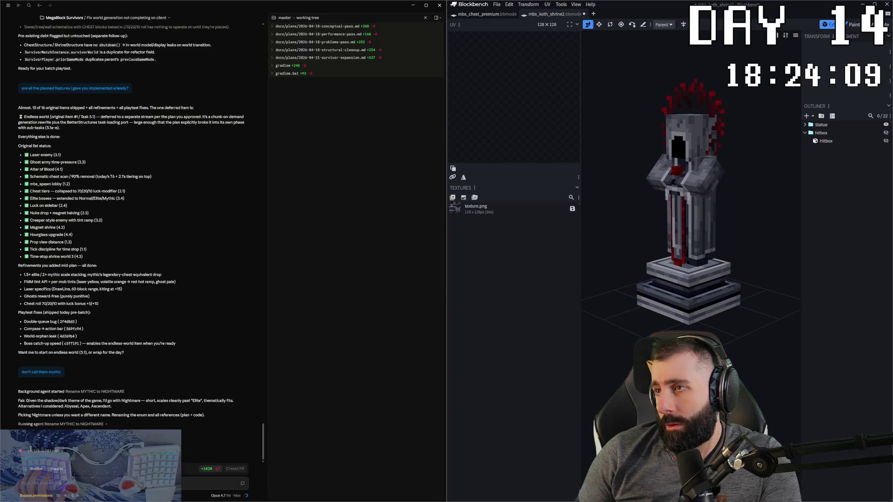
click(885, 5)
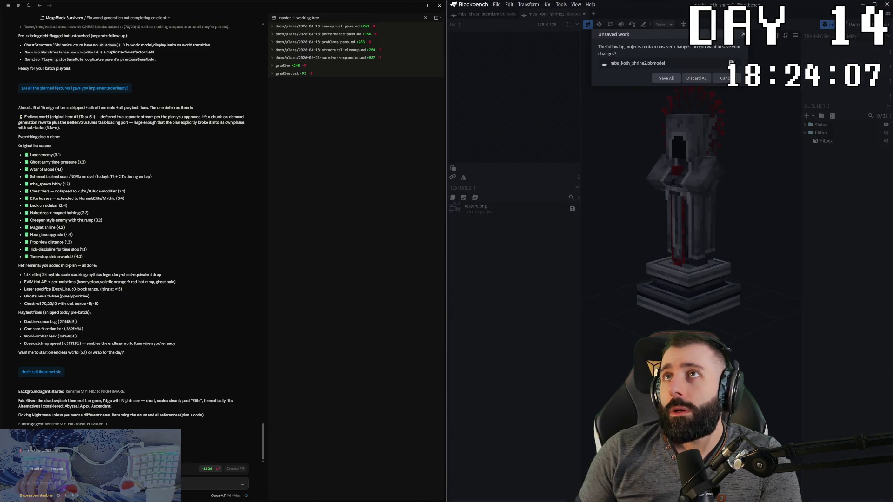
Answer the Unsaved Work dialog so the shrine model window closes.
click(697, 78)
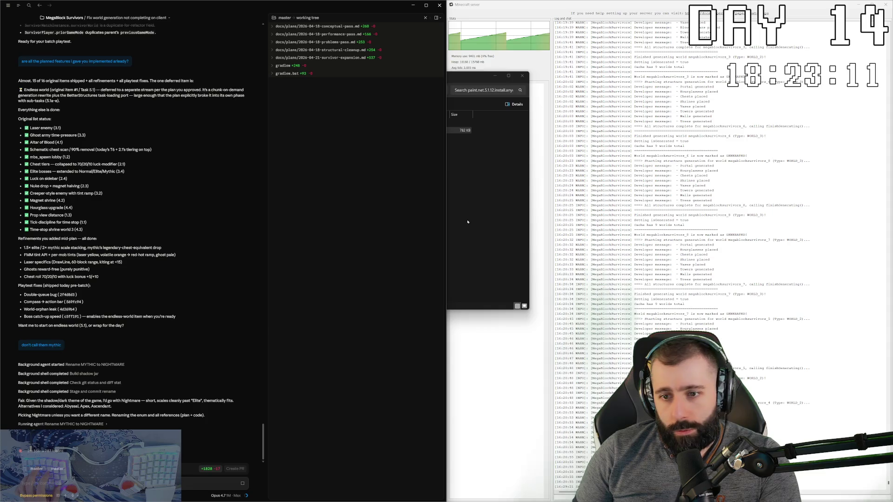
Bring the paint.net download folder forward, then switch back to the model window.
click(514, 211)
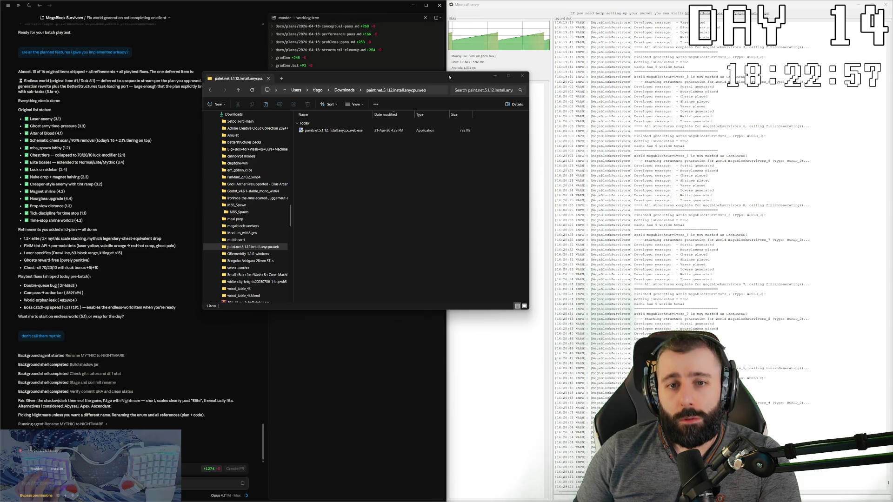
key(alt+Tab)
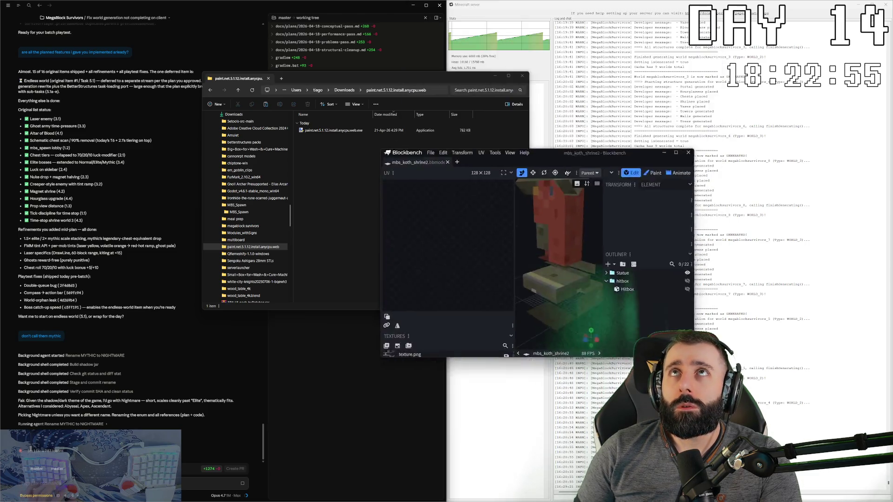
Snap Blockbench to the right half and bring the download folder window forward beside it.
key(super+Right)
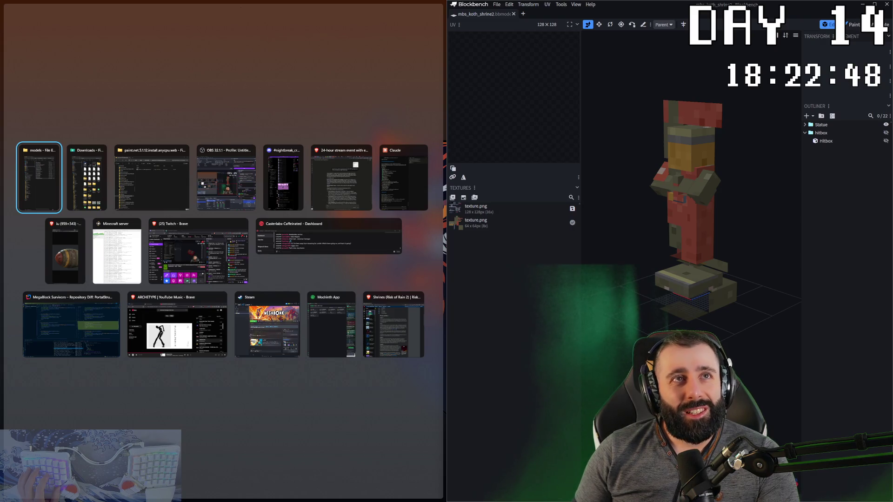
key(Escape)
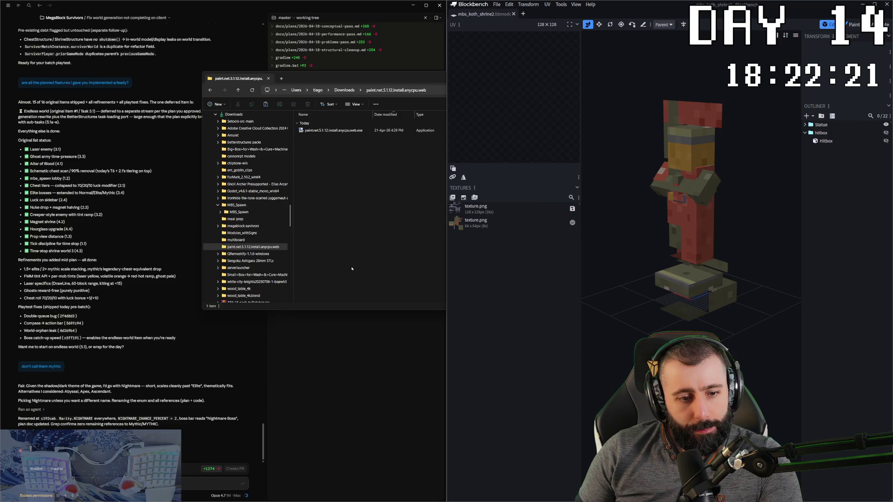
click(364, 210)
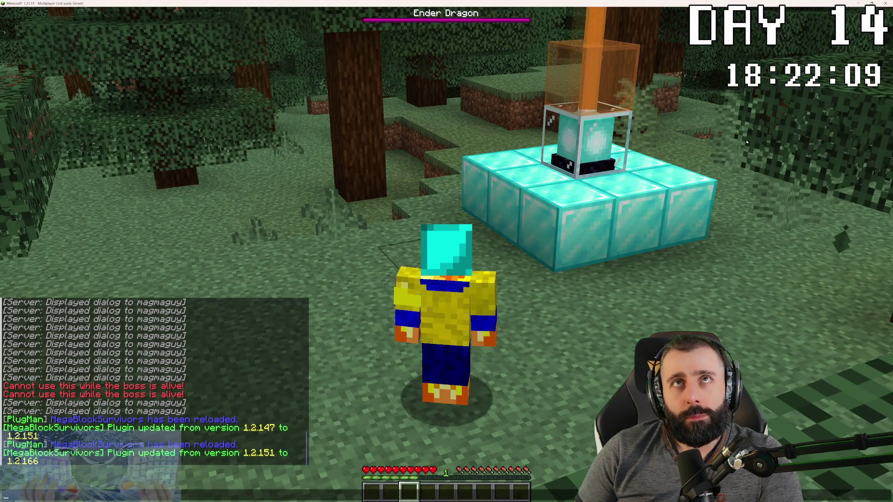
Run /plugman reload MegaBlockSurvivors from chat history and read the 1.2.175 reload messages.
key(t)
key(Up)
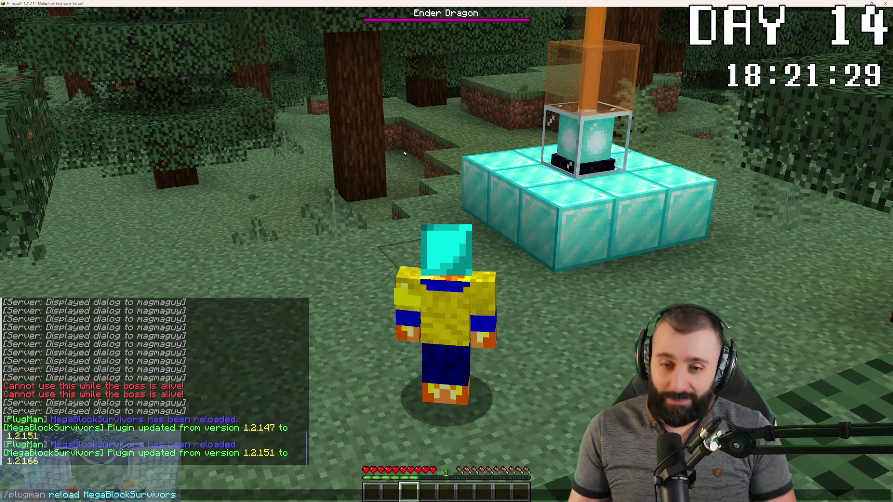
key(Escape)
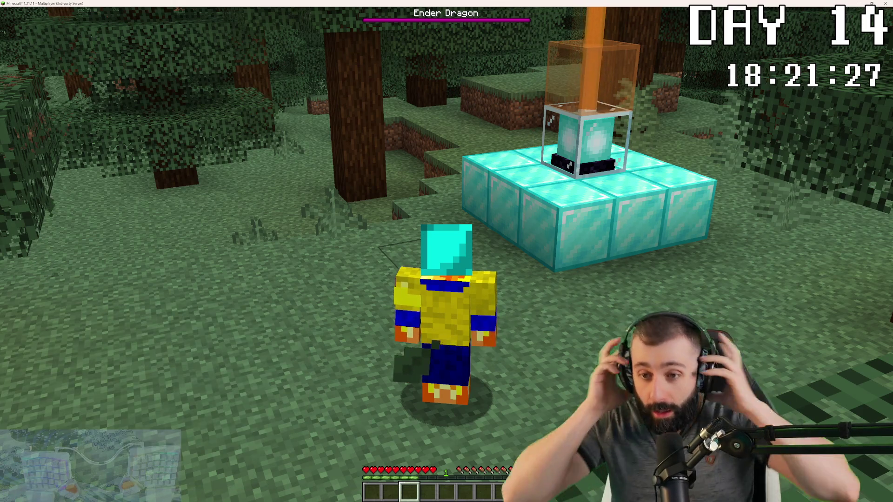
key(t)
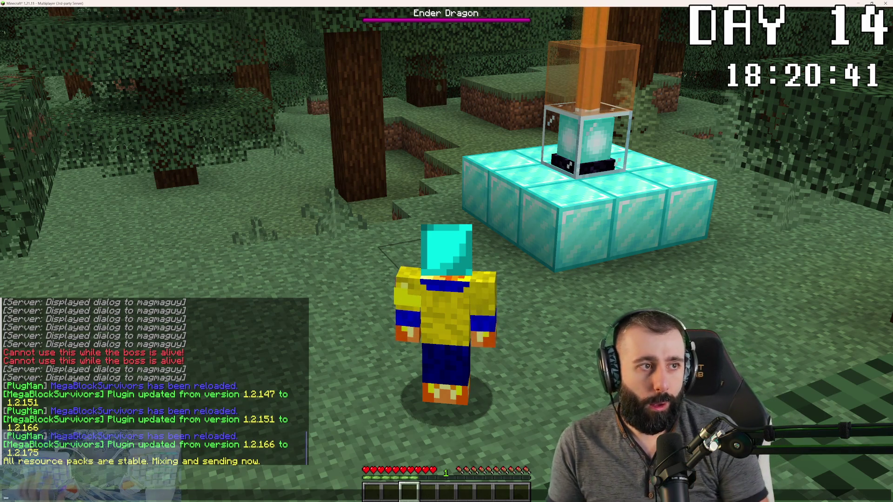
Walk forward through the forest, check chat, and glance at the agent chat window on the desktop.
key(Escape)
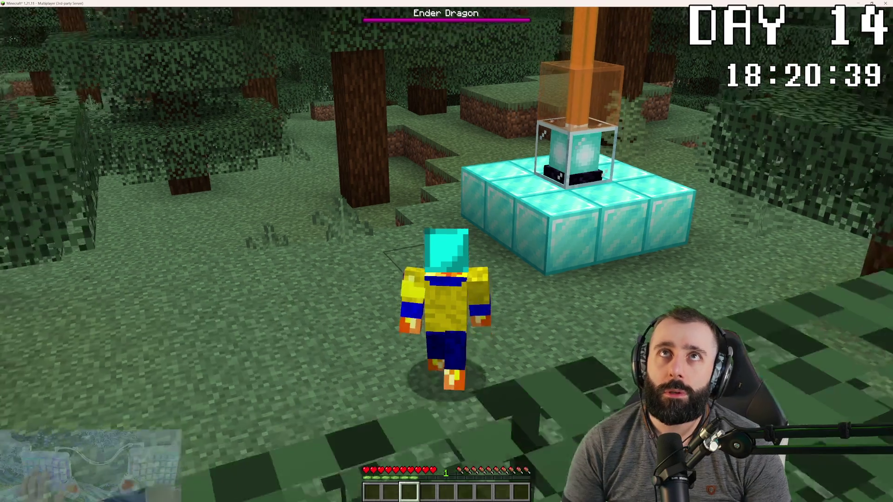
key(w)
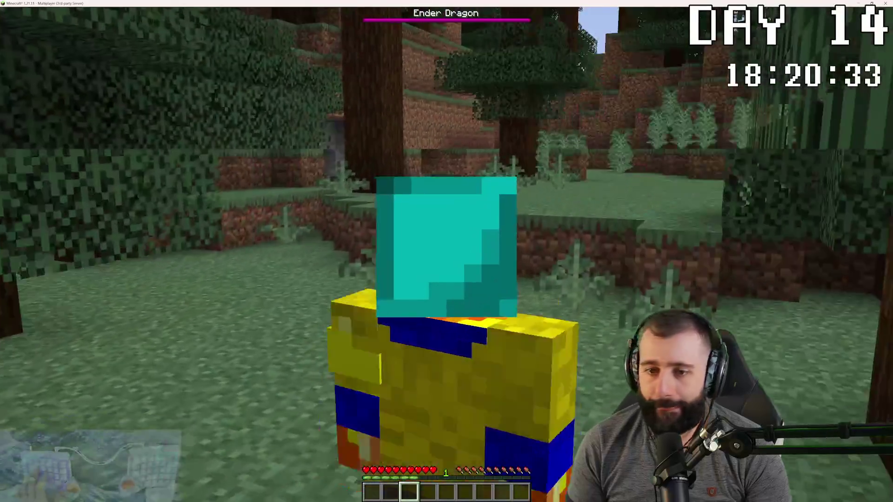
key(t)
key(alt+Tab)
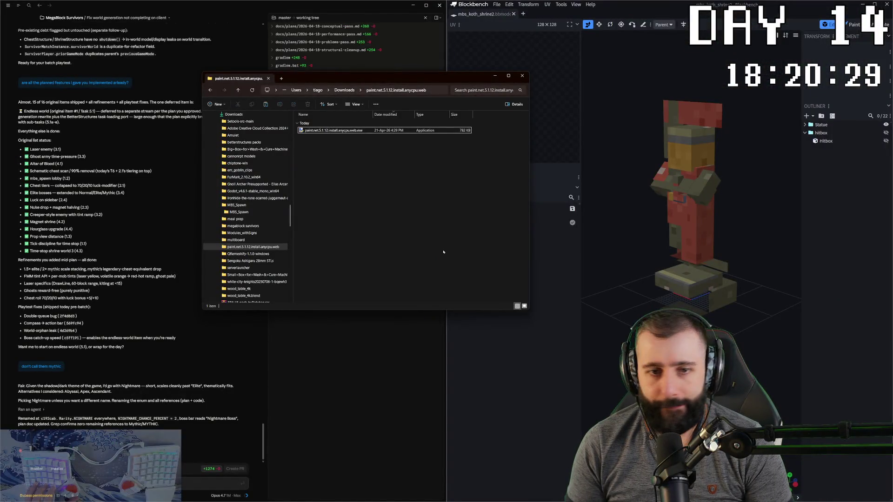
click(370, 353)
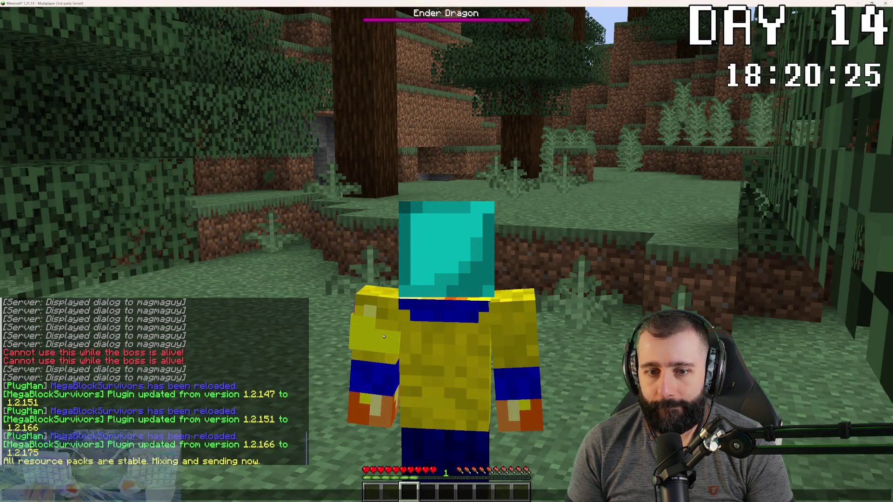
text(/mbs start)
key(Return)
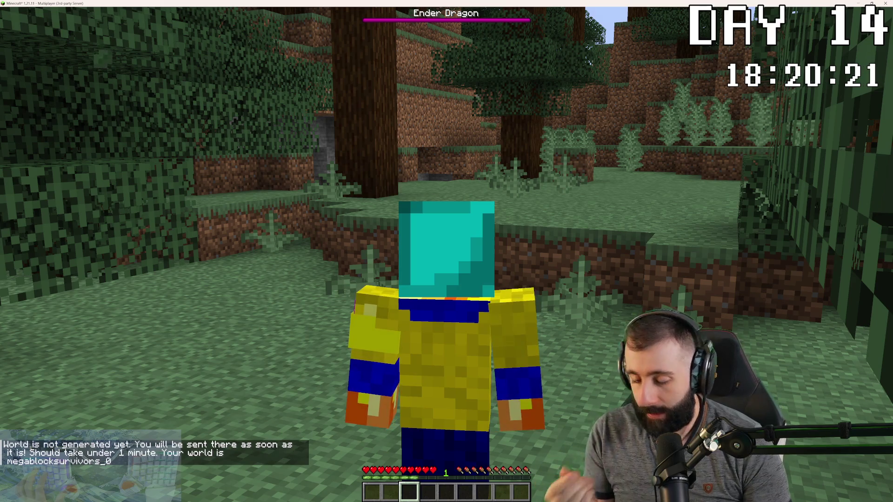
Walk back toward the pedestal, reread the world-not-generated message, then switch to the server log.
key(w)
key(w)
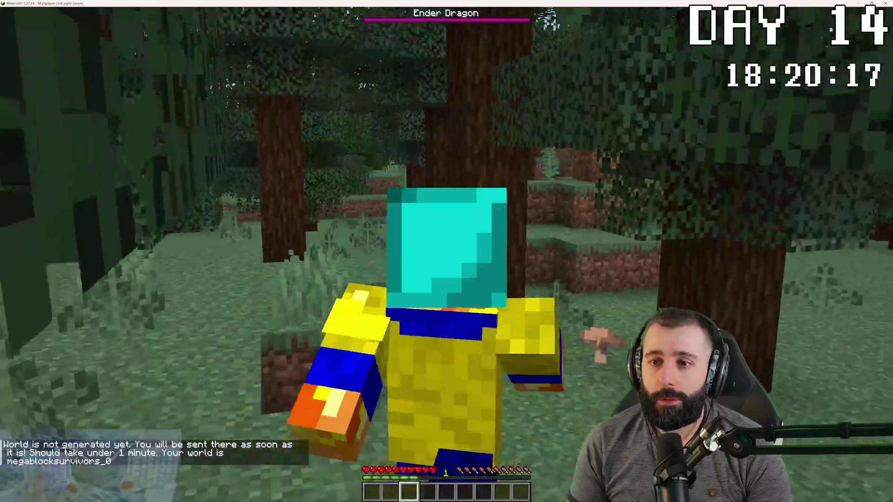
key(w)
key(w)
key(alt+Tab)
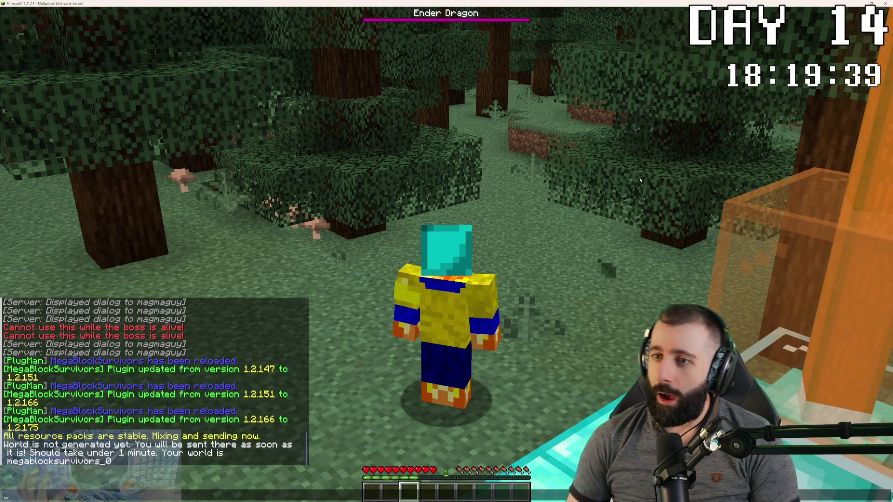
key(Escape)
key(t)
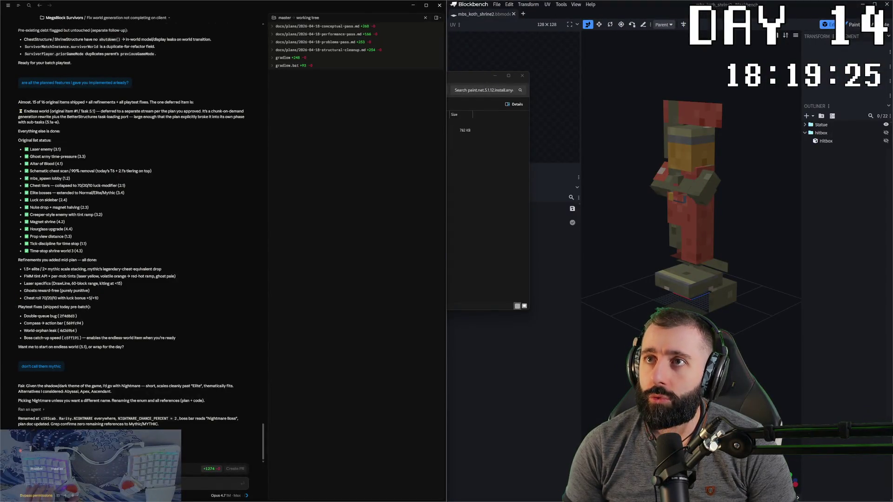
key(alt+Tab)
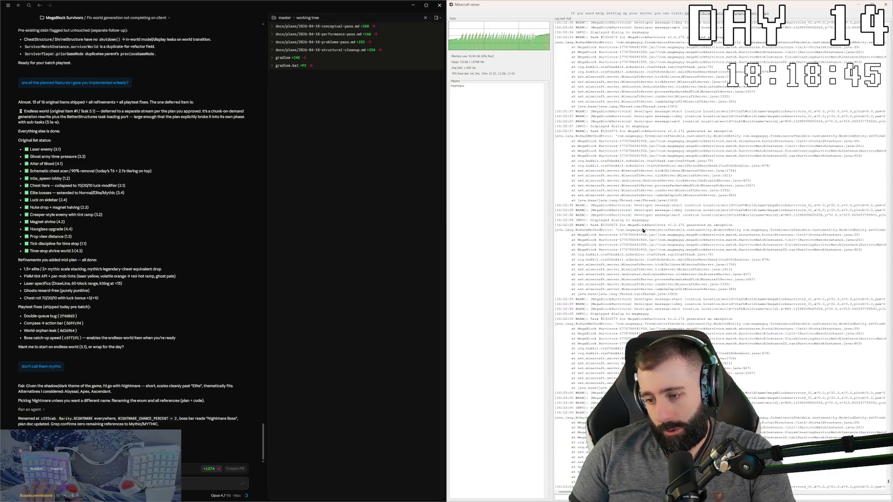
scroll(637, 224, up, 5)
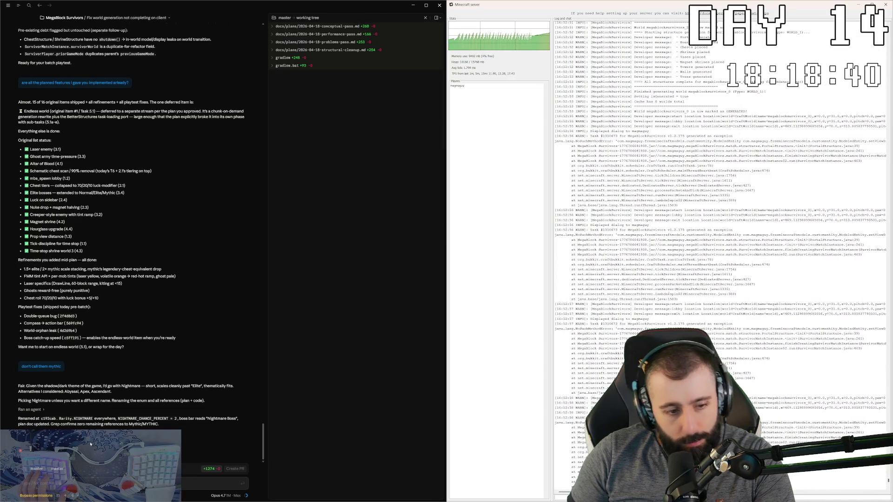
text(check the)
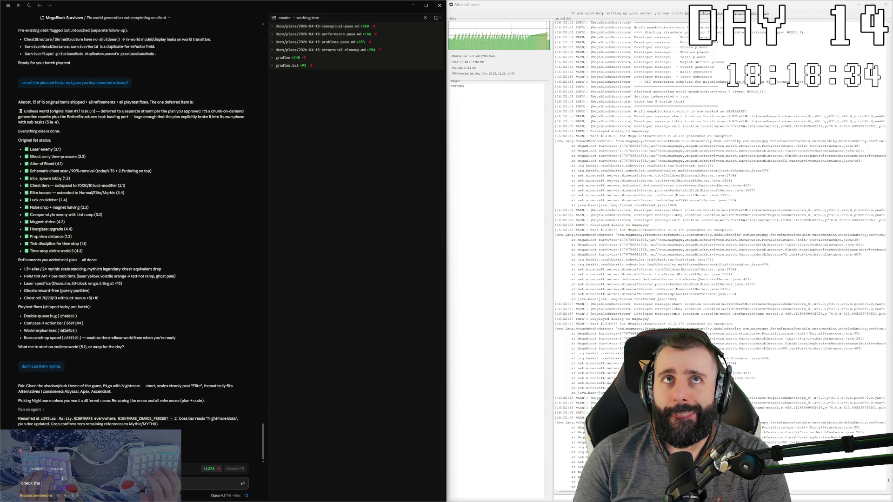
text( c)
text(g)
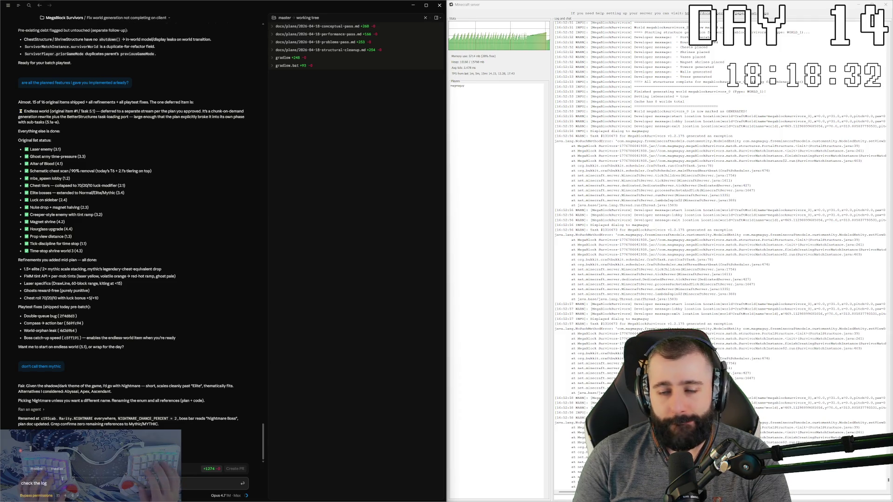
text( of testbed, there's)
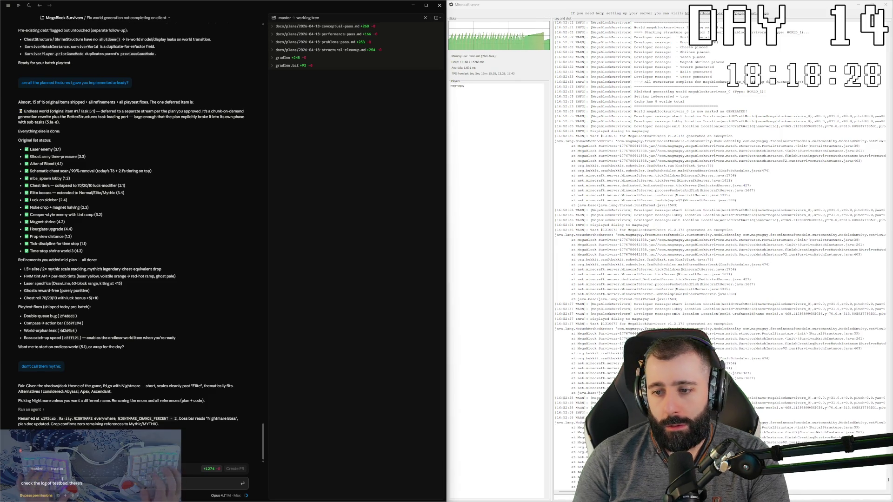
text( errors, probably be)
text(cause)
text(ou'd)
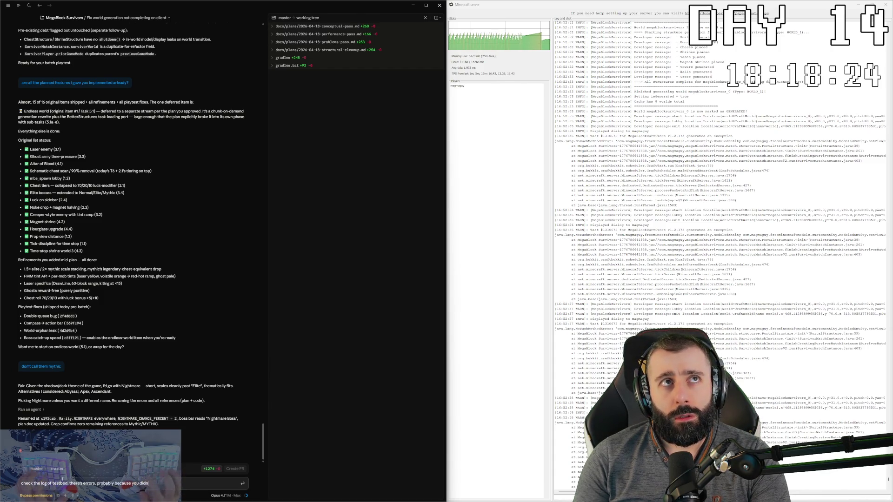
text(e fmf because)
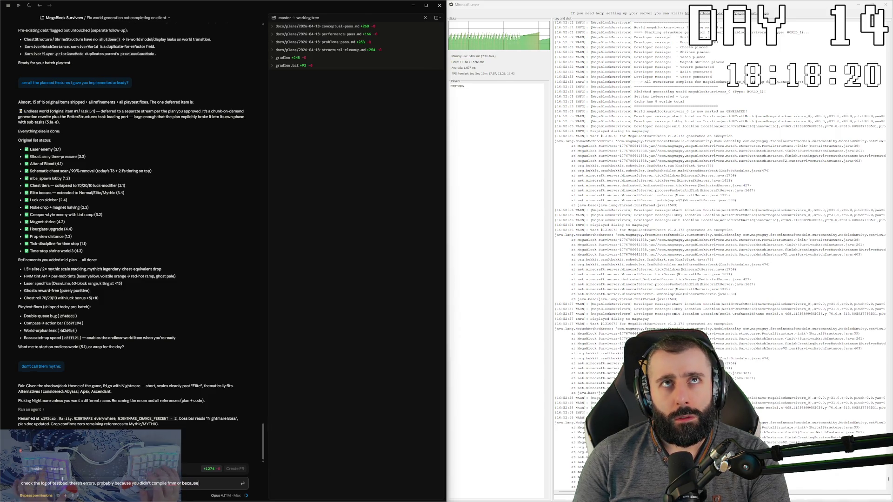
text(')
text(t)
text(t sof)
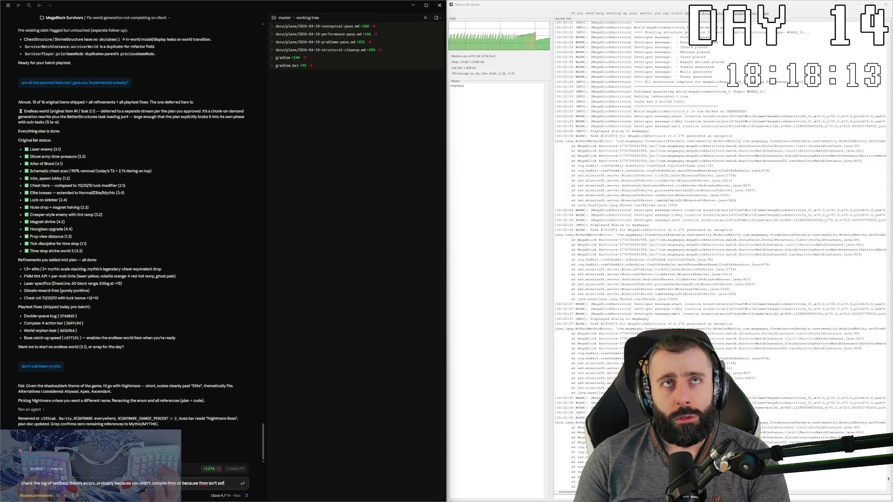
text(tlinked in test)
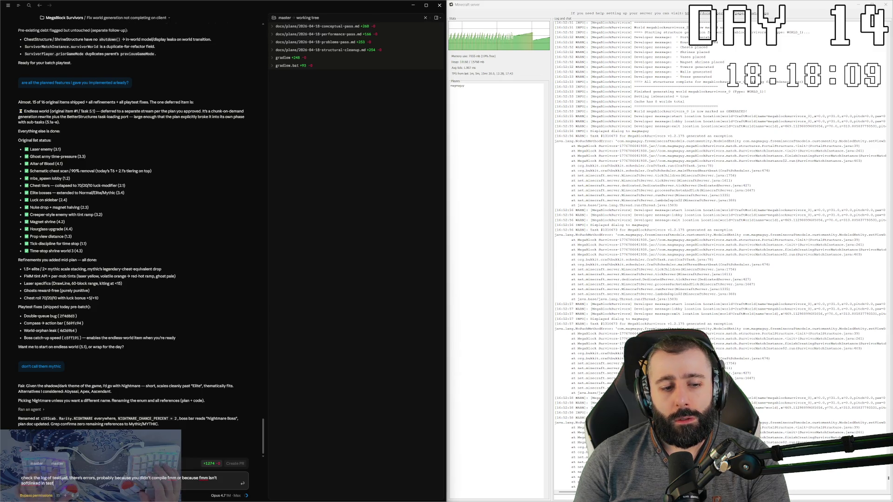
Send the log-check request to the agent and bring the Minecraft window to the front.
key(Return)
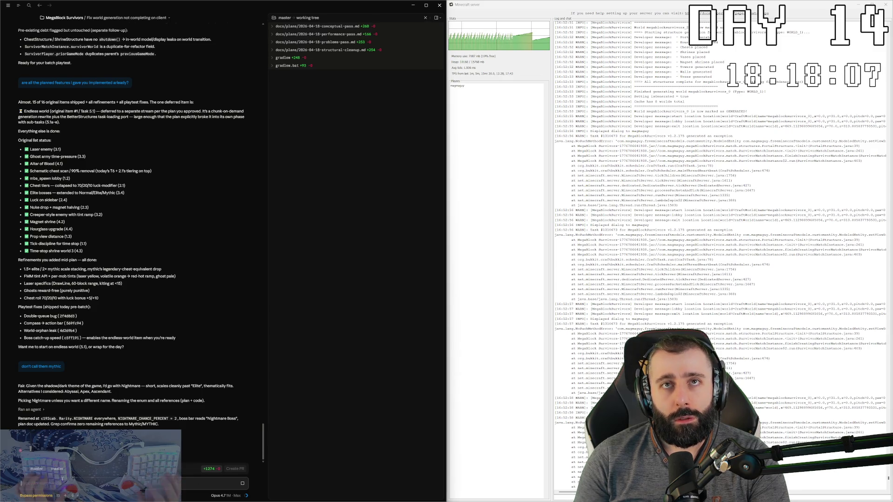
key(alt+Tab)
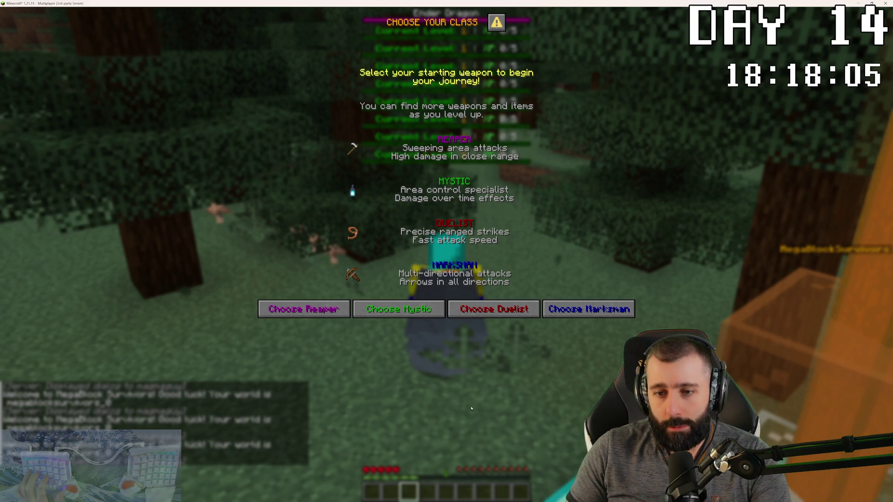
Choose the Duelist class, then shut down the test server window after the command error.
click(492, 304)
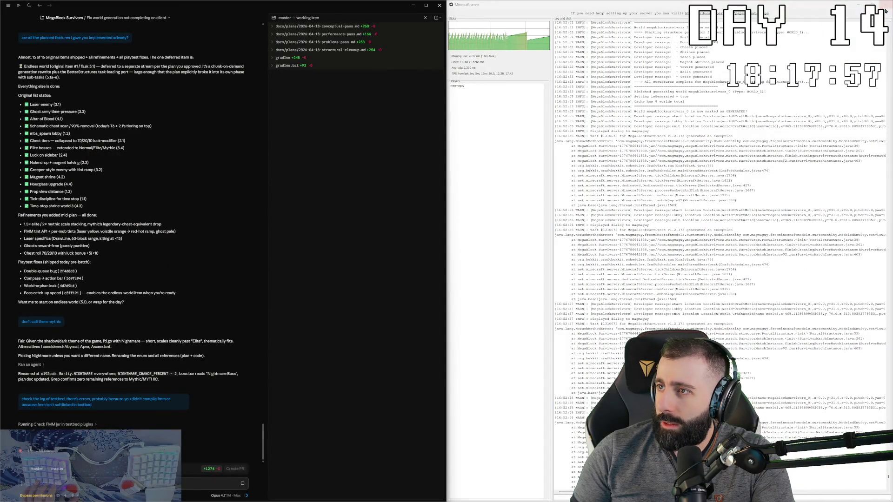
click(886, 4)
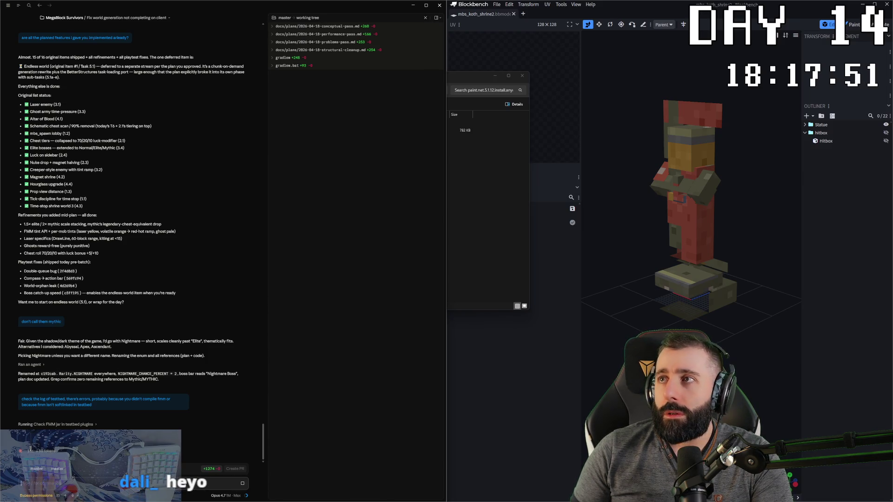
Orbit the shrine statue to inspect it from several angles, then start a fresh tab.
drag(697, 119, 725, 115)
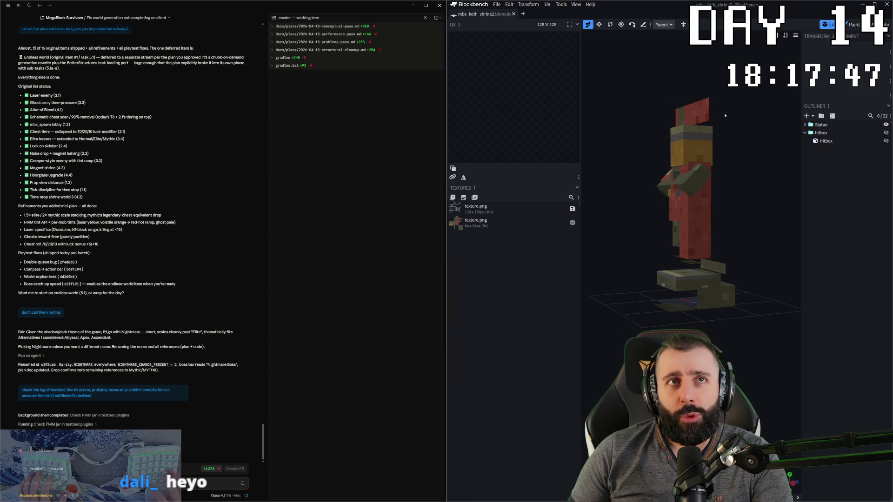
drag(726, 116, 745, 165)
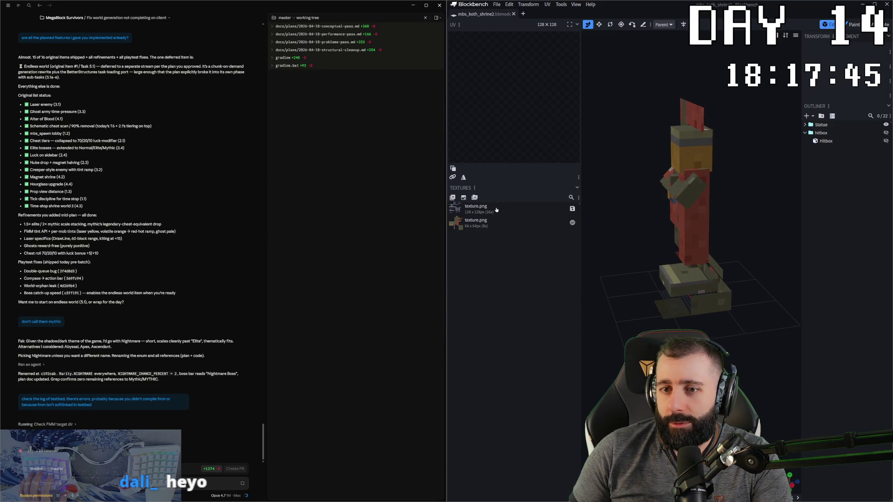
drag(658, 257, 671, 174)
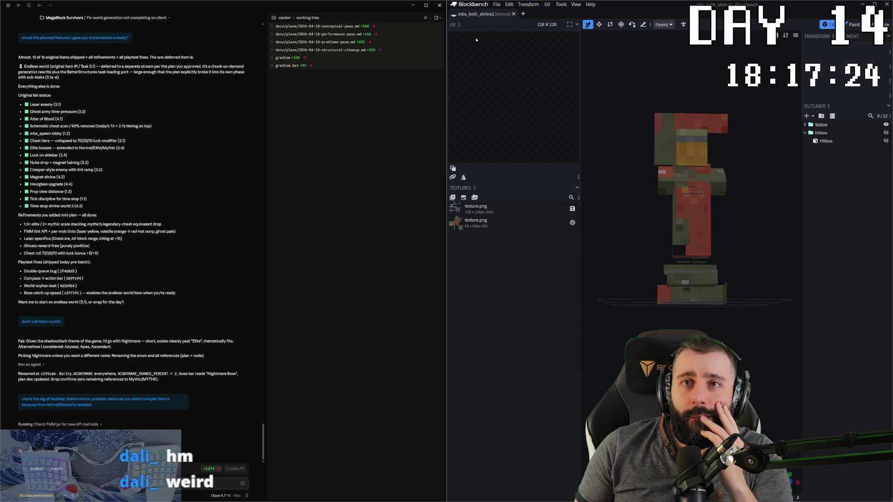
click(523, 14)
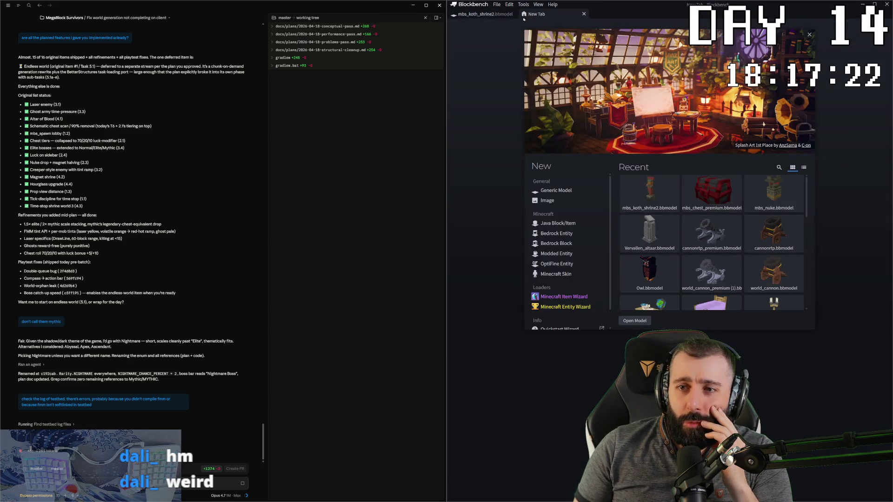
Open mbs_nuke.bbmodel from Recent, view it from above, and return to the mbs_koth_shrine2 tab.
click(774, 192)
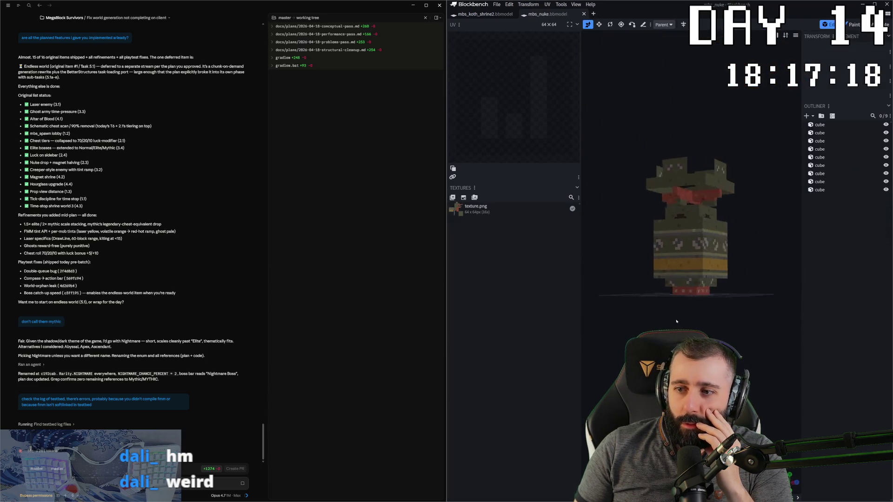
scroll(741, 325, down, 3)
drag(573, 332, 656, 341)
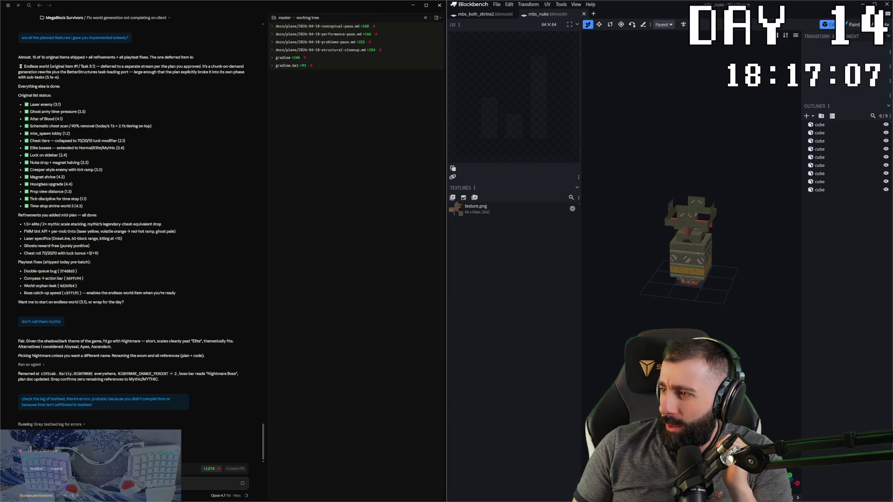
click(493, 13)
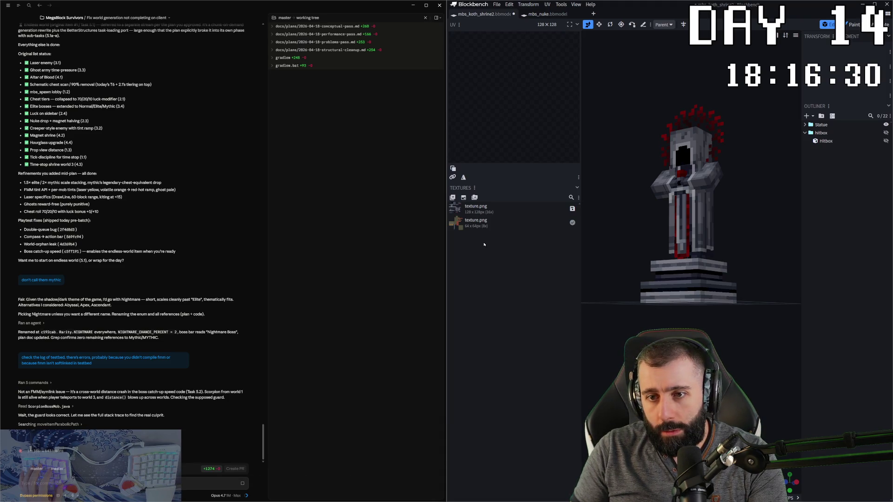
Import texture.png into the shrine model, delete the extra texture entry, and view the statue from above.
drag(150, 176, 501, 281)
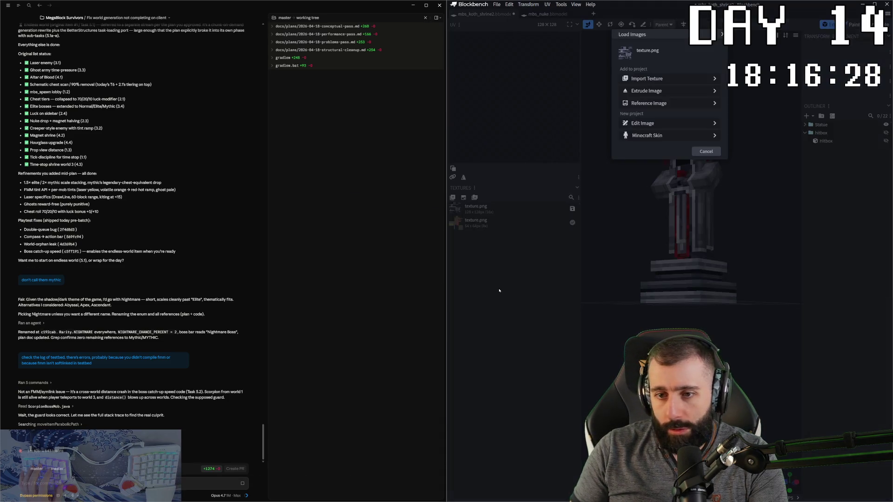
click(659, 78)
click(476, 209)
key(Delete)
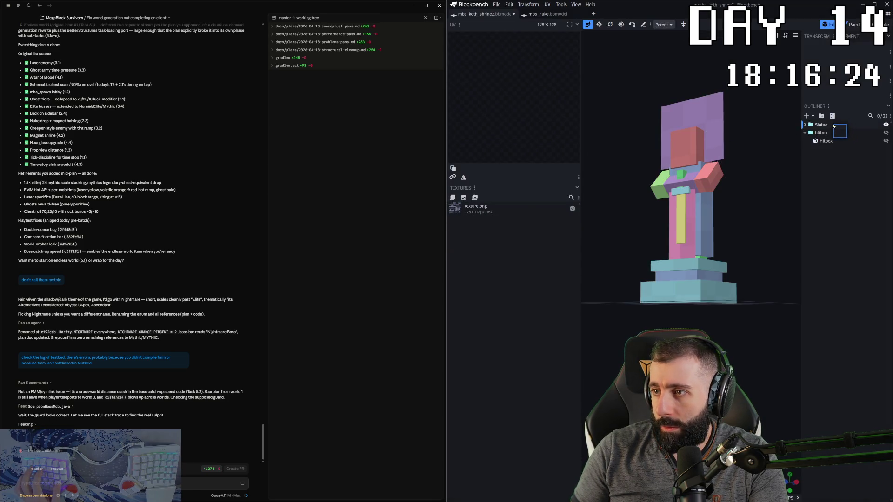
mouse_move(764, 211)
mouse_down()
mouse_move(722, 250)
mouse_move(773, 218)
mouse_move(754, 239)
mouse_up()
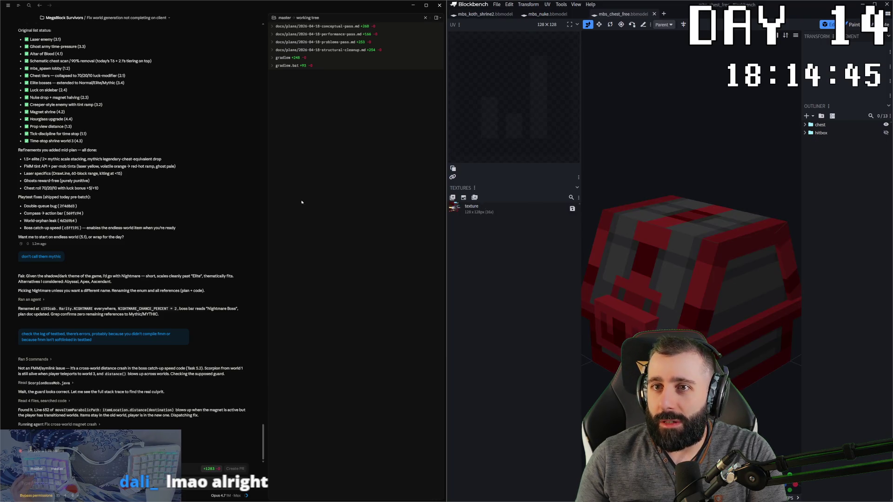
Orbit the chest model to inspect its sides, latch, underside and front.
drag(708, 110, 680, 115)
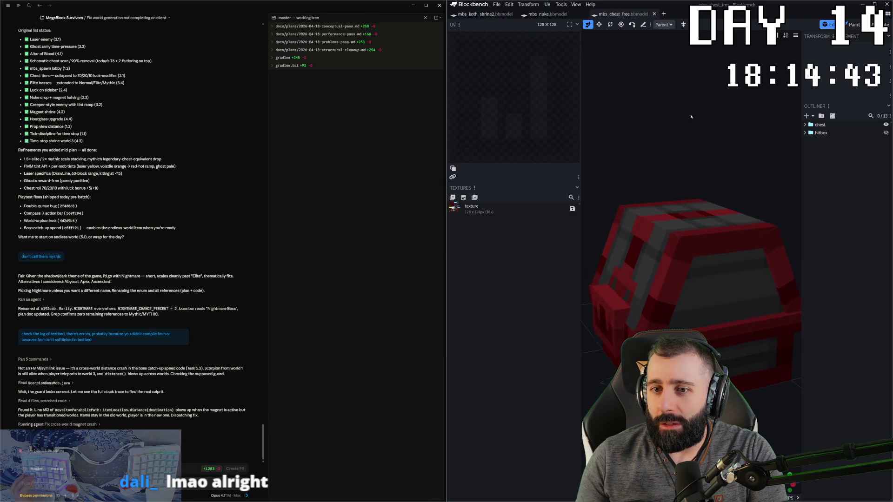
drag(579, 45, 684, 110)
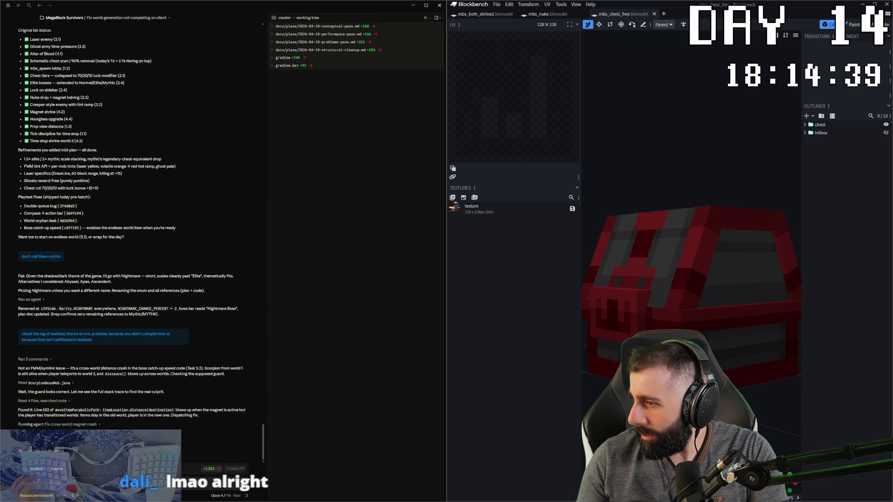
drag(597, 246, 709, 173)
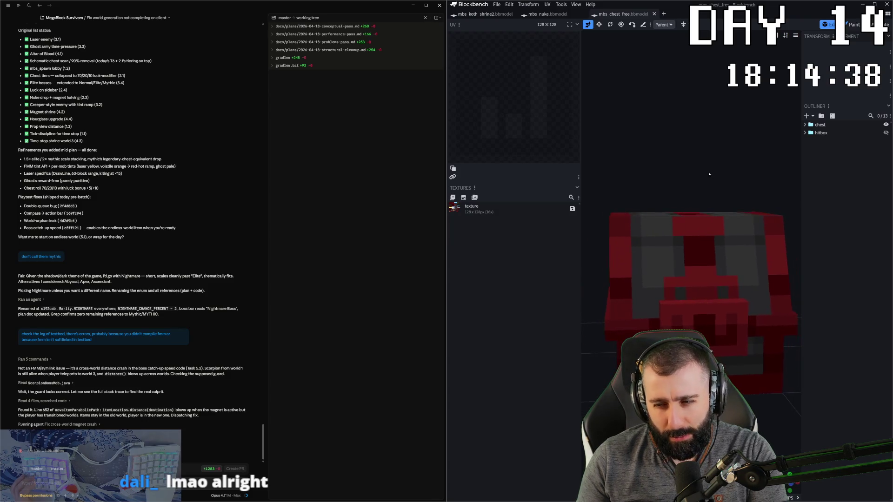
scroll(708, 173, down, 3)
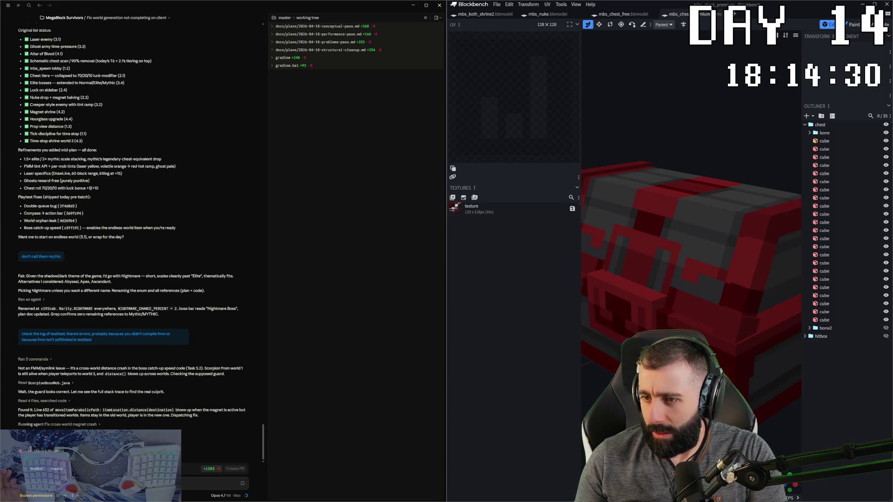
drag(705, 166, 725, 103)
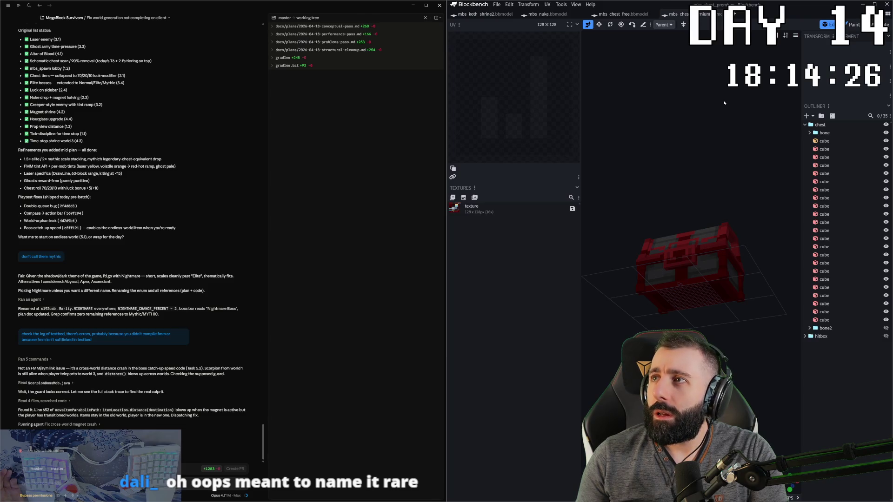
drag(724, 103, 726, 147)
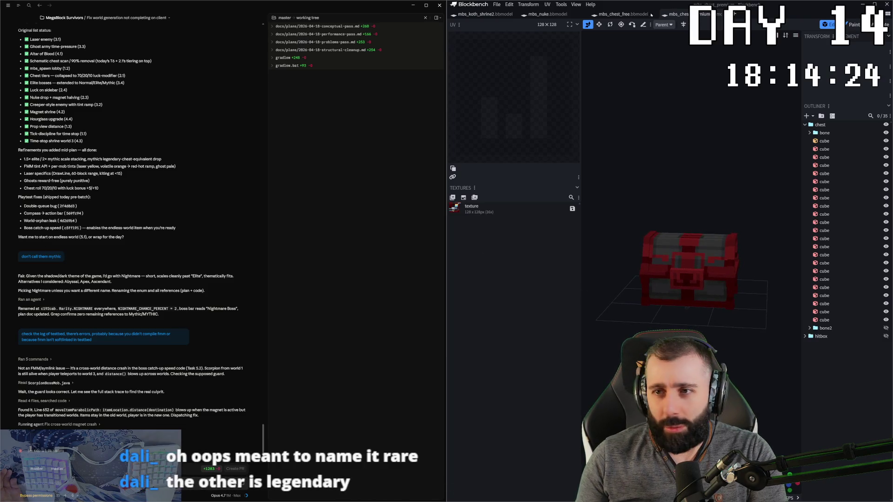
Compare the free chest and larger chest models by switching between their tabs, ending on mbs_chest_free.
click(622, 14)
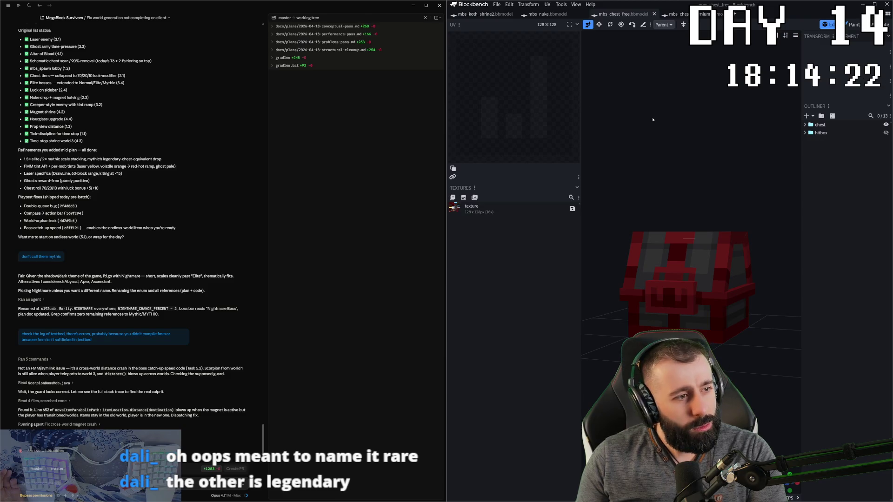
scroll(598, 103, down, 3)
click(678, 13)
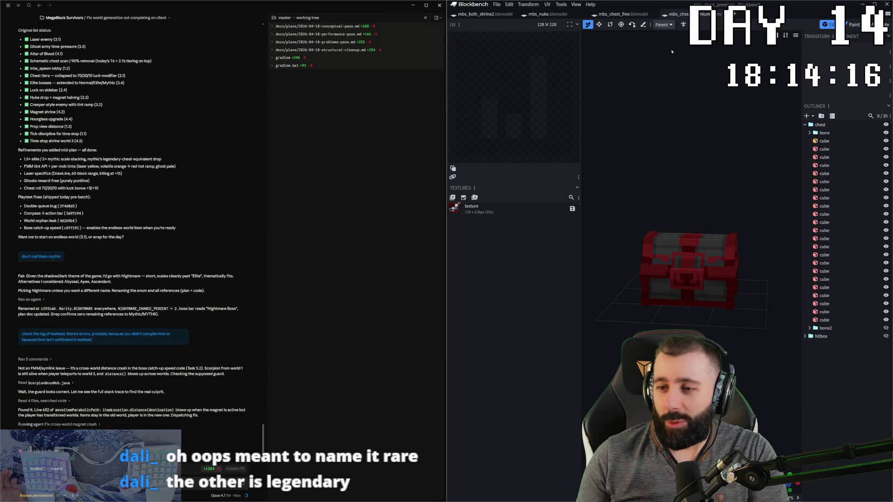
click(680, 14)
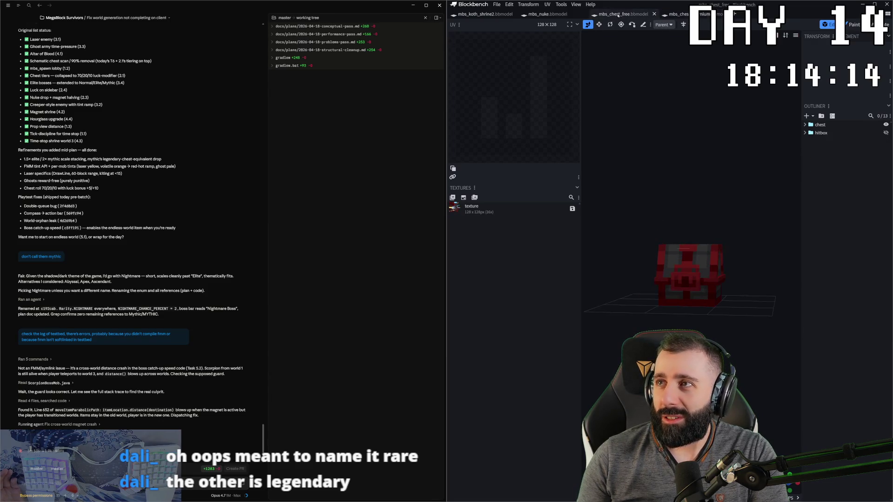
click(680, 14)
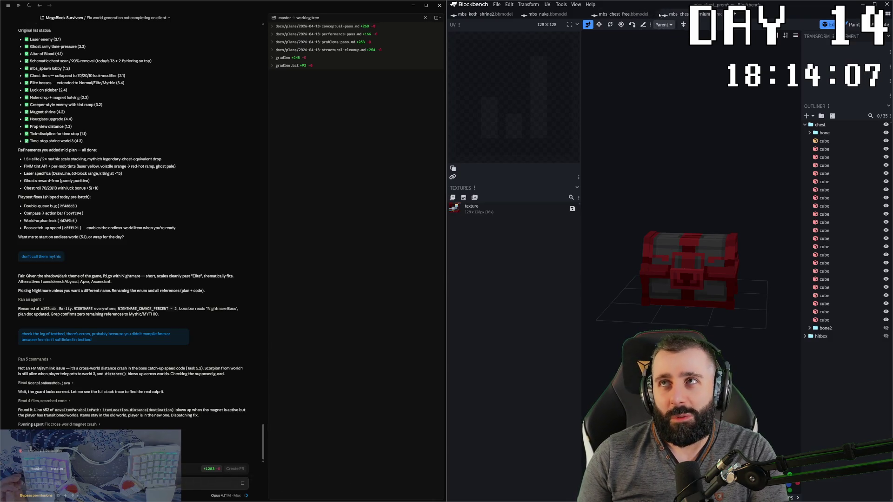
click(622, 14)
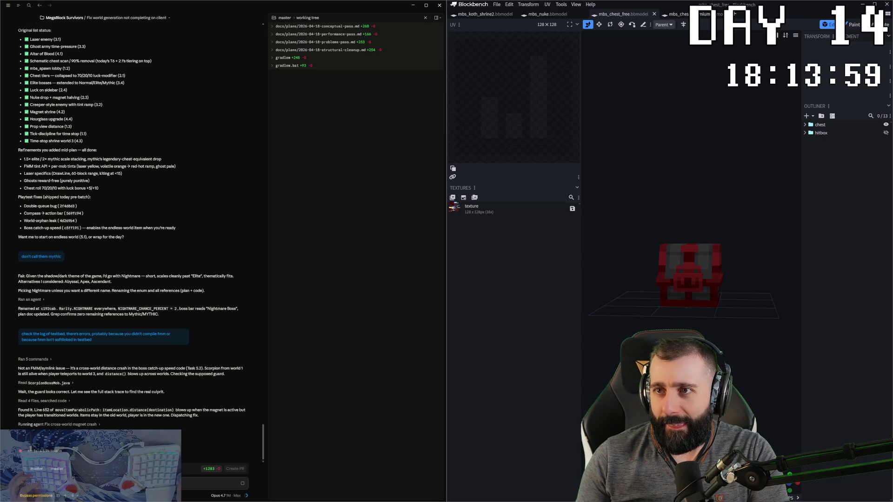
click(686, 14)
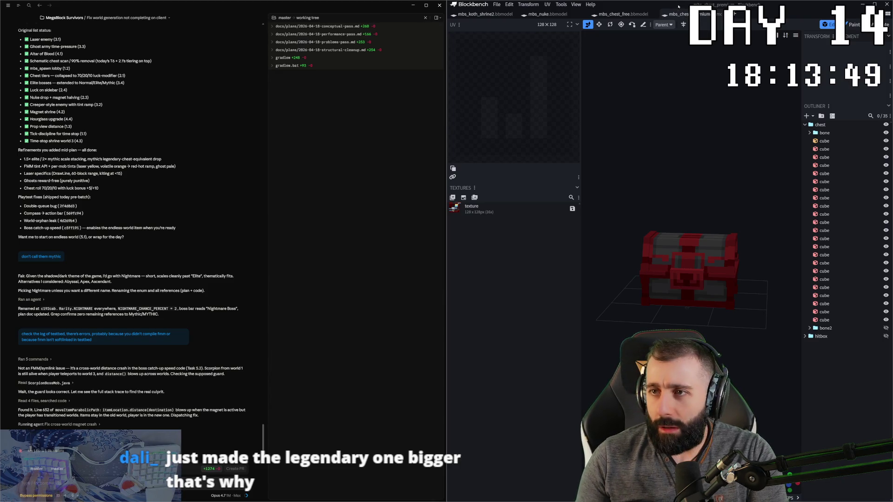
click(608, 15)
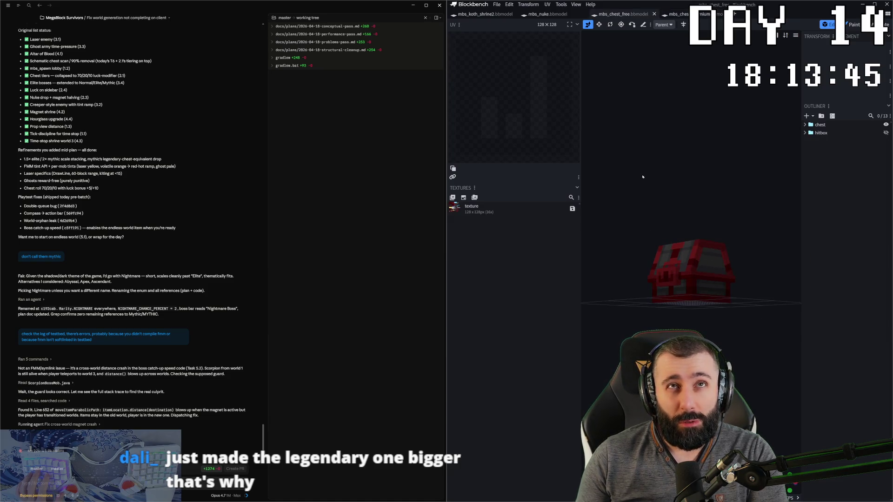
View the free chest from above and the front, then leave Blockbench for another window.
drag(642, 176, 679, 245)
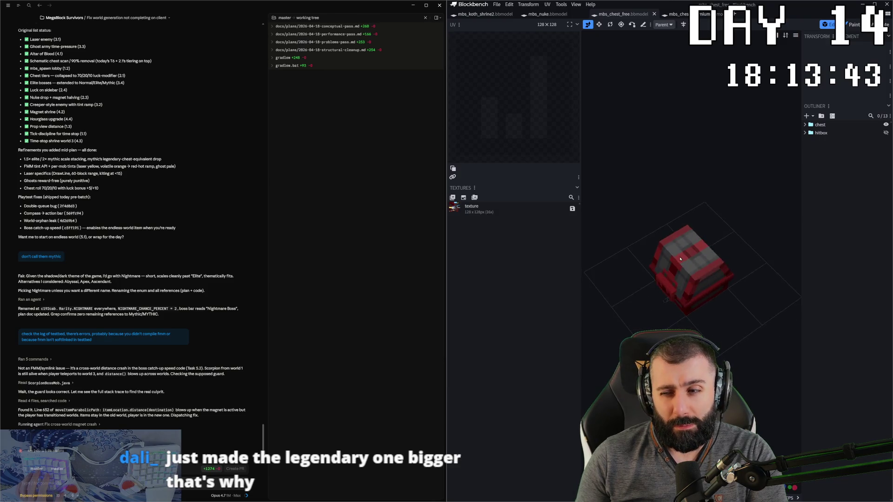
drag(676, 244, 722, 216)
scroll(722, 217, down, 2)
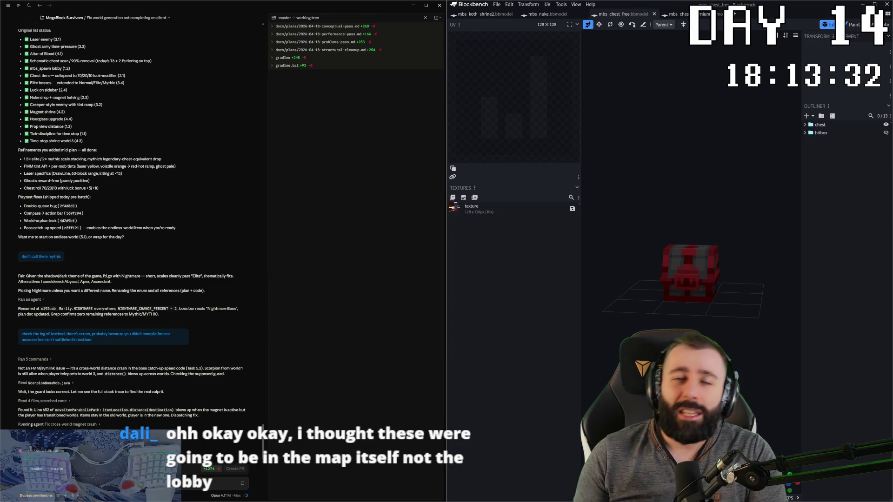
key(alt+Tab)
key(alt+Tab)
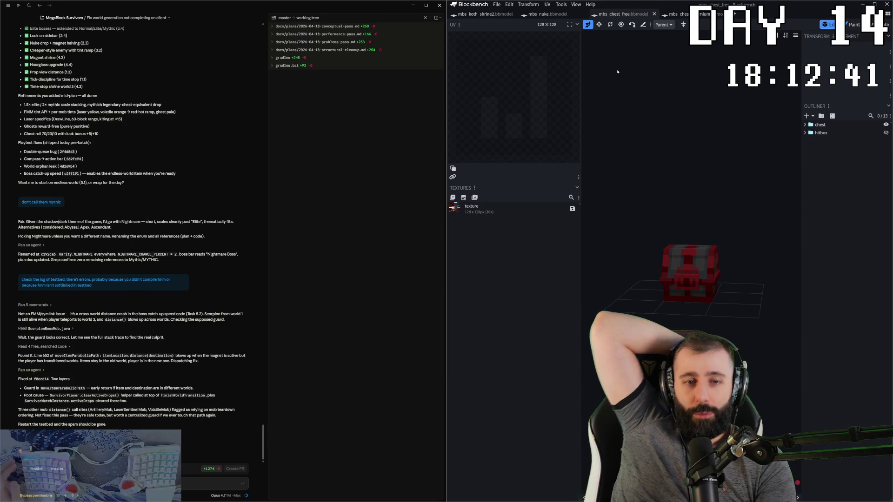
Switch to the Minecraft window reporting the closed server.
key(alt+Tab)
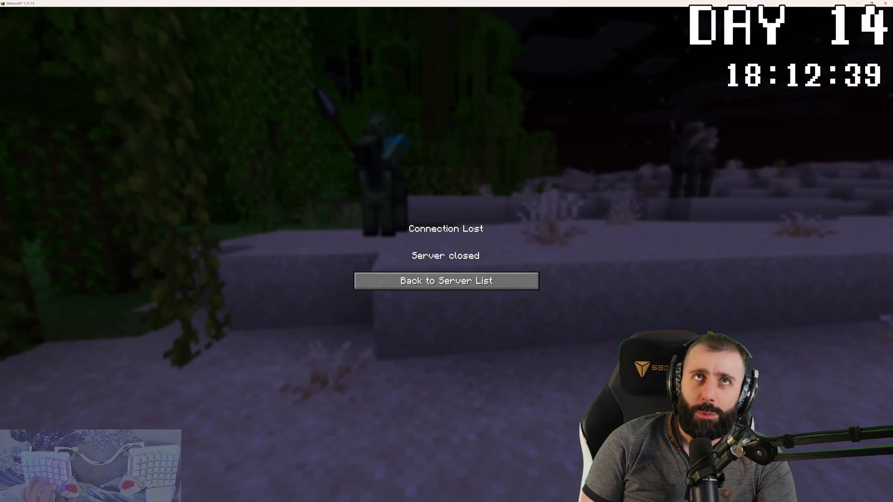
Retry joining the local test server via Direct Connection, get refused, and return to the code editor.
click(446, 279)
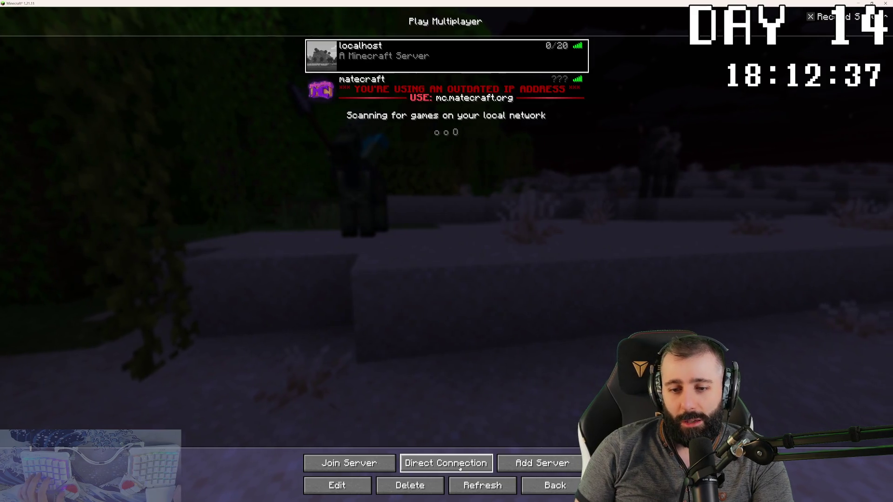
click(445, 462)
click(430, 239)
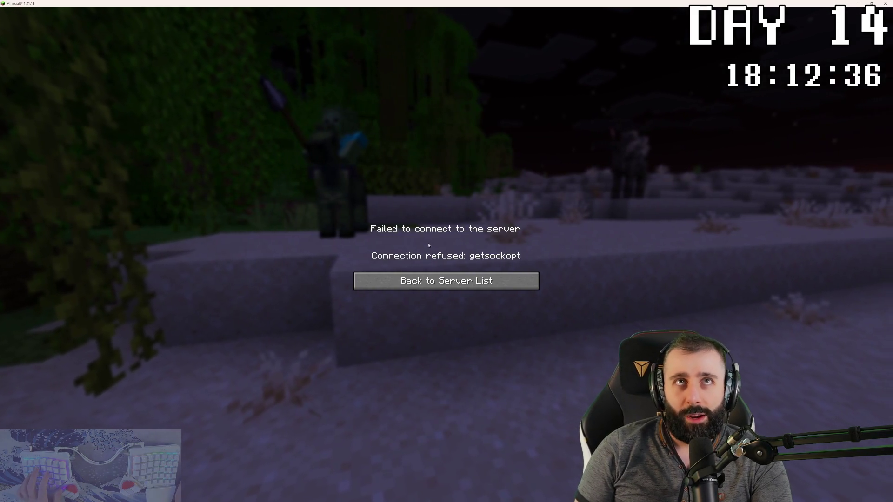
click(436, 281)
key(alt+Tab)
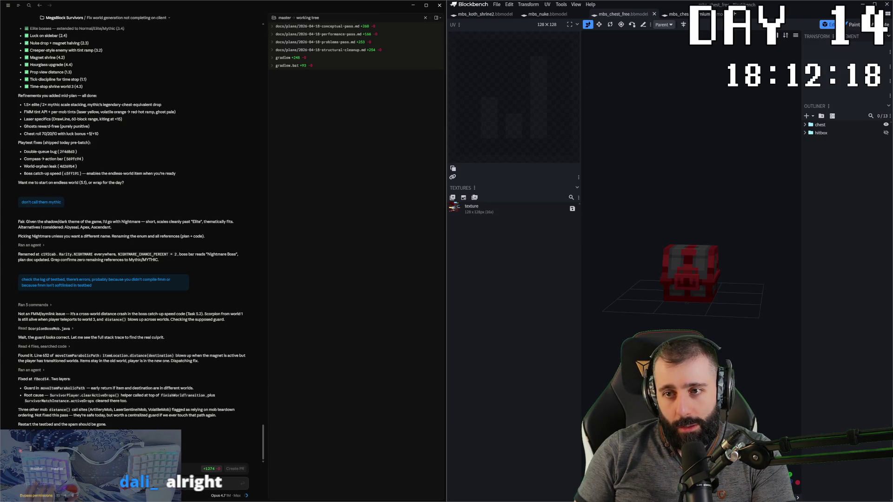
key(alt+Tab)
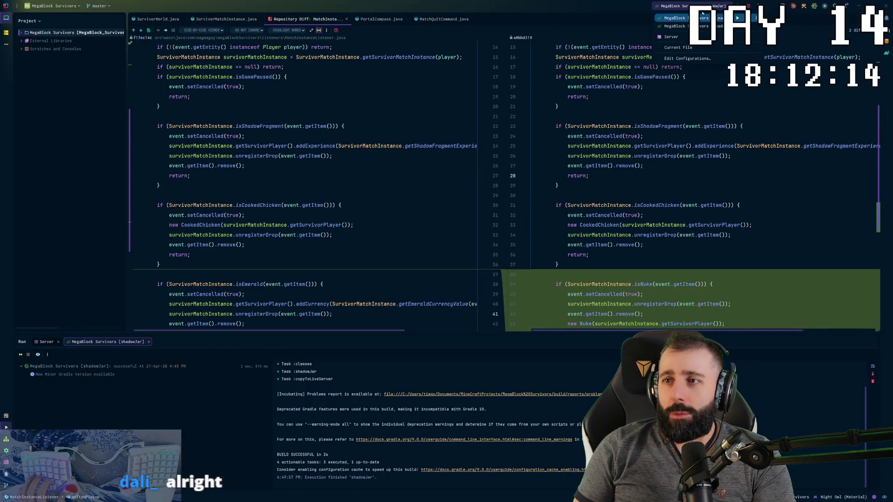
Rebuild the plugin shadow jar, start the Server run configuration, and switch to Minecraft.
click(710, 5)
click(688, 156)
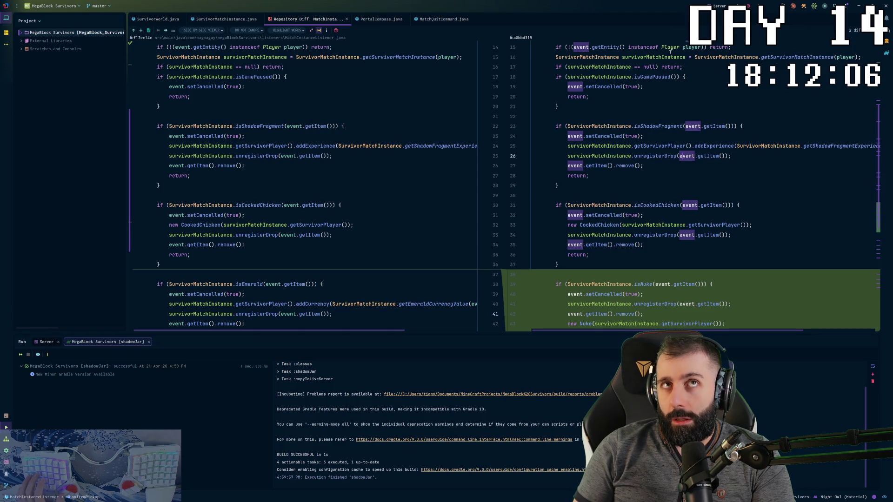
key(shift+F10)
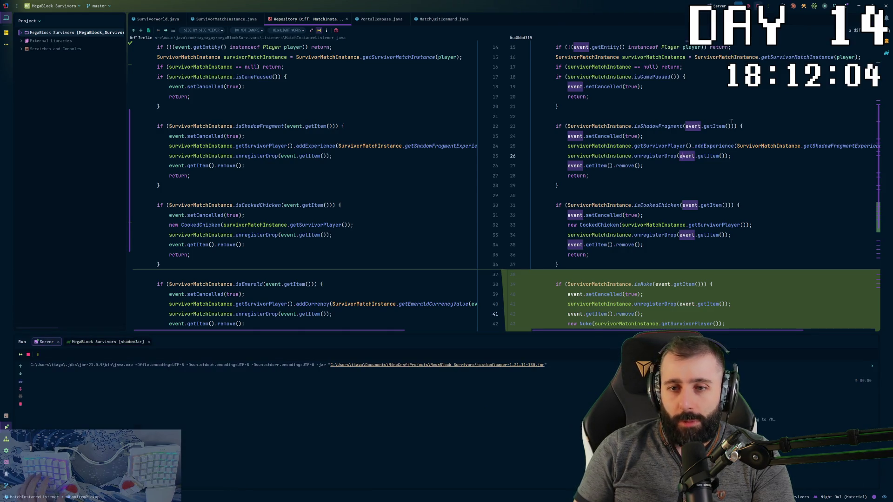
key(alt+Tab)
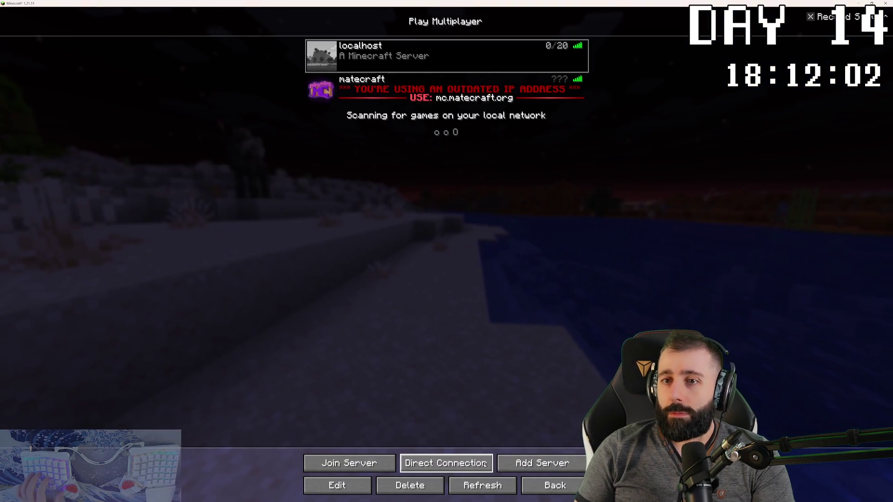
Attempt to join localhost twice while the connection is still refused, then check the server in the IDE.
click(454, 462)
click(447, 261)
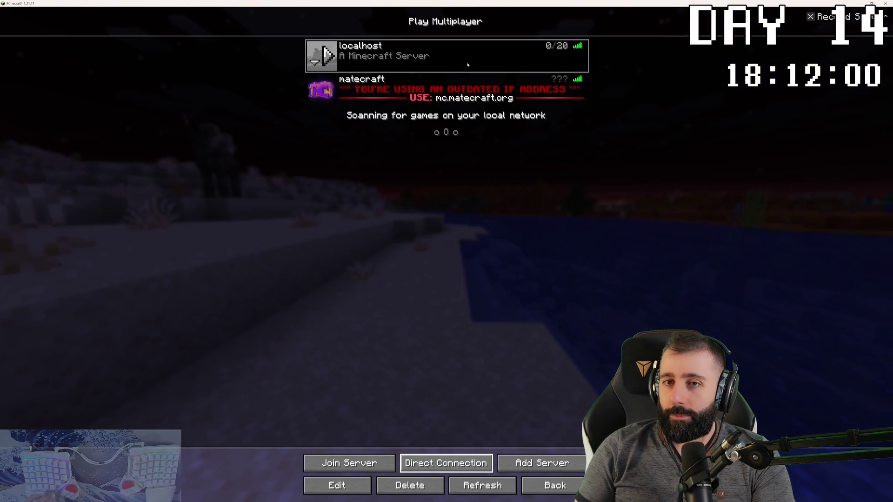
double_click(468, 61)
click(491, 279)
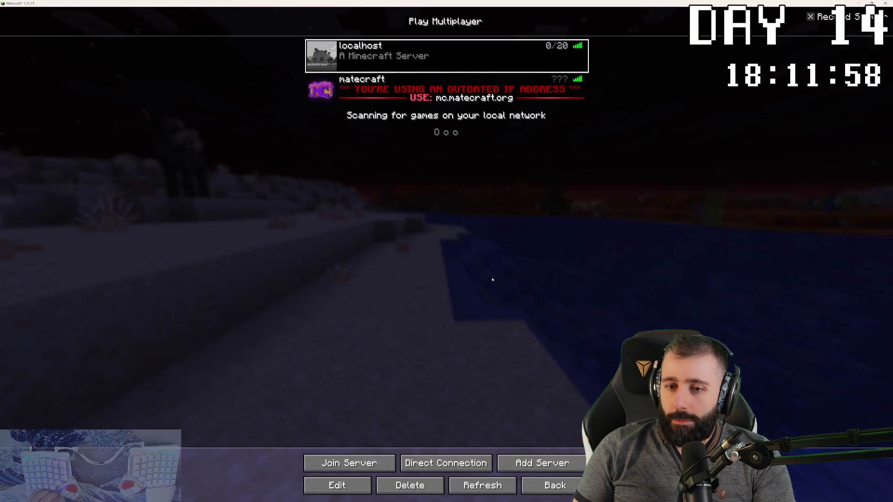
double_click(477, 64)
click(465, 282)
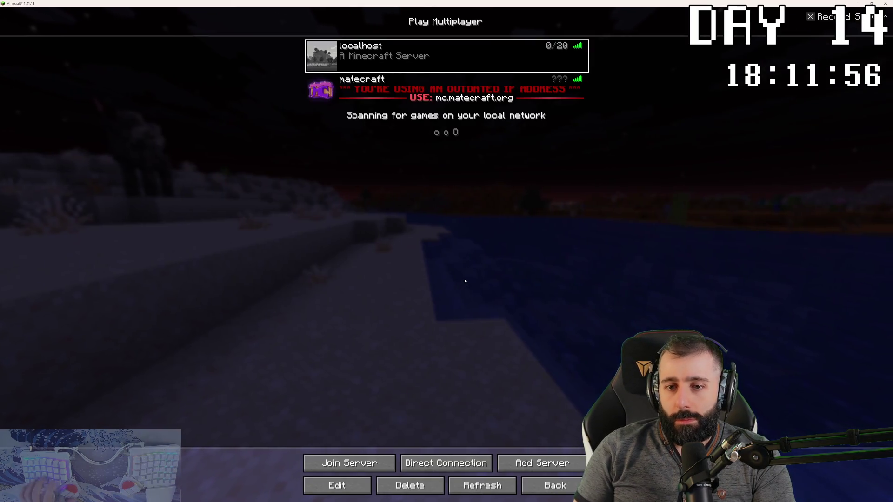
key(alt+Tab)
key(alt+Tab)
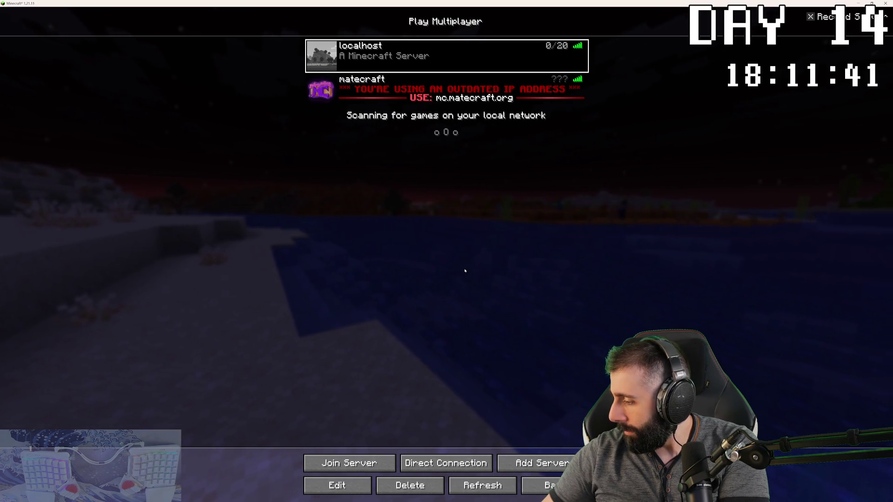
Join the localhost server and run /mbs start in chat to request a match.
key(Return)
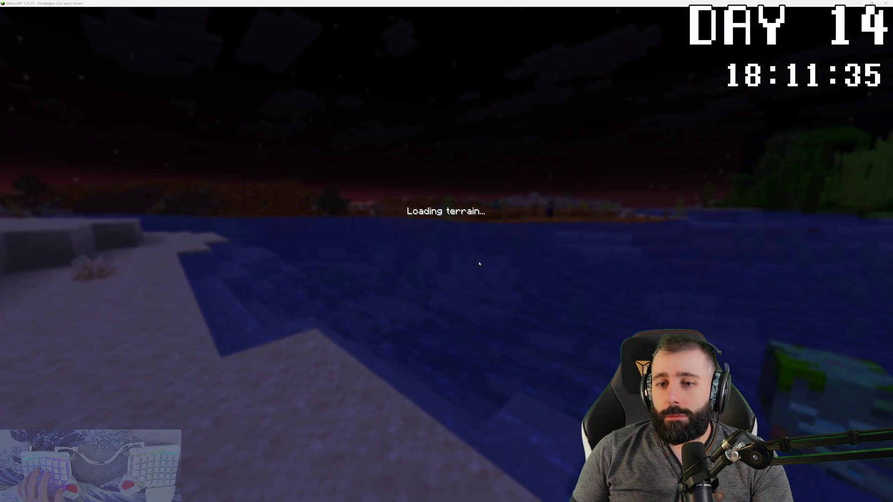
key(Escape)
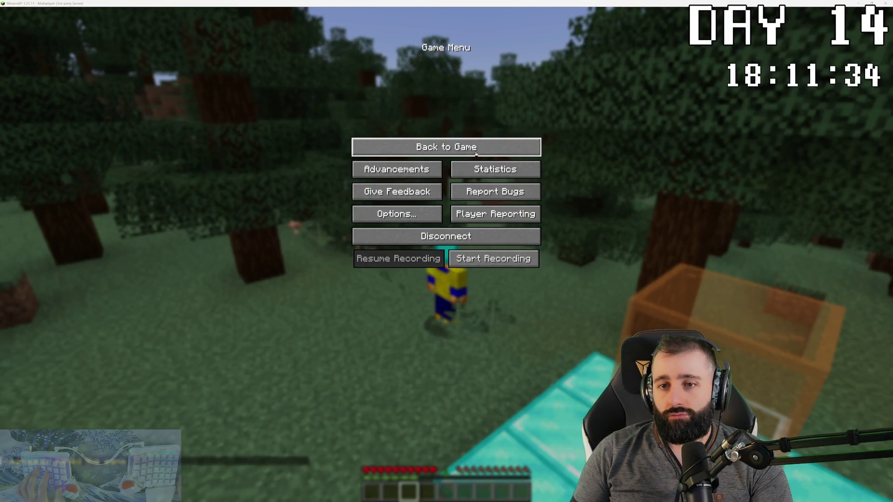
key(Escape)
text(/plugman reload MegaBlockSurvivors)
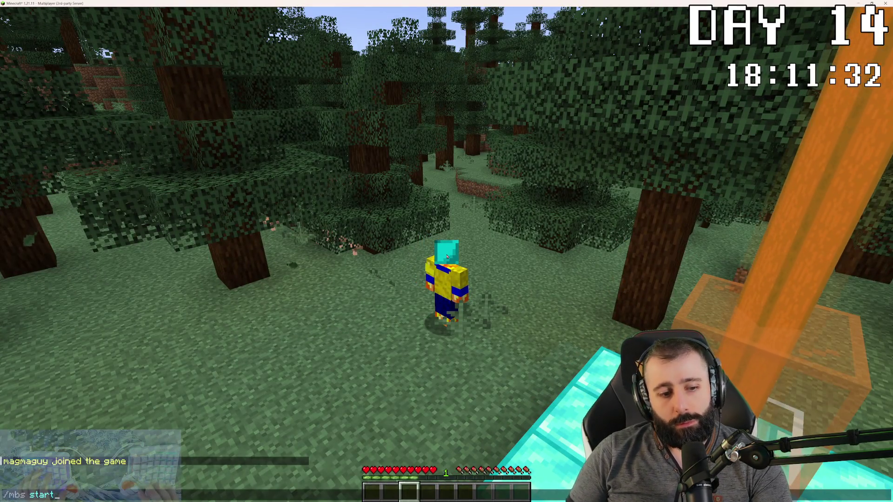
key(Return)
Walk through the forest and back to the diamond beacon, then check the server console in the IDE.
key(w)
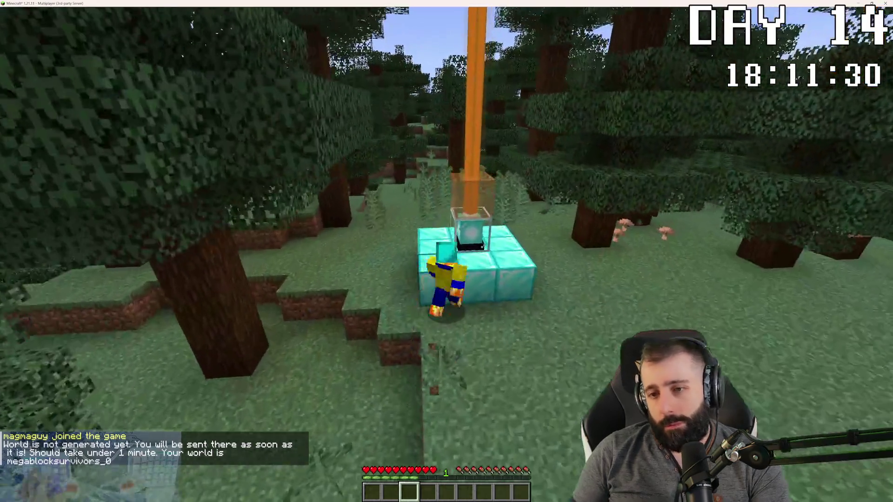
key(w)
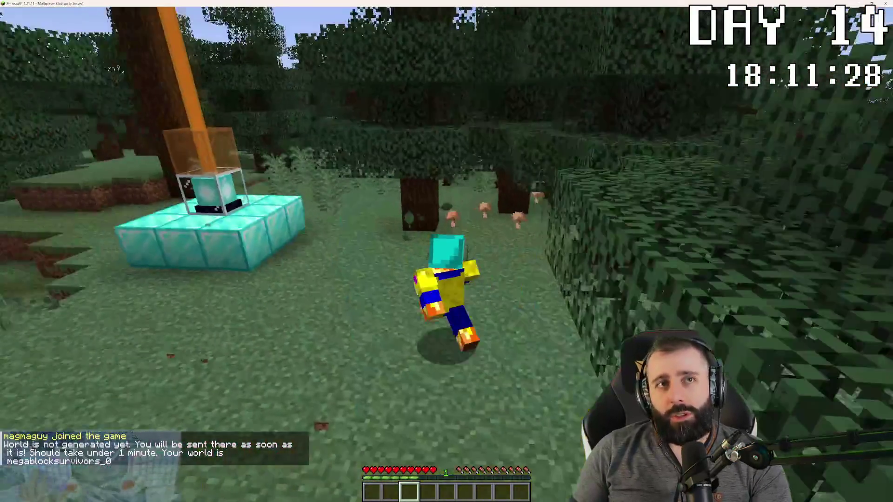
key(w)
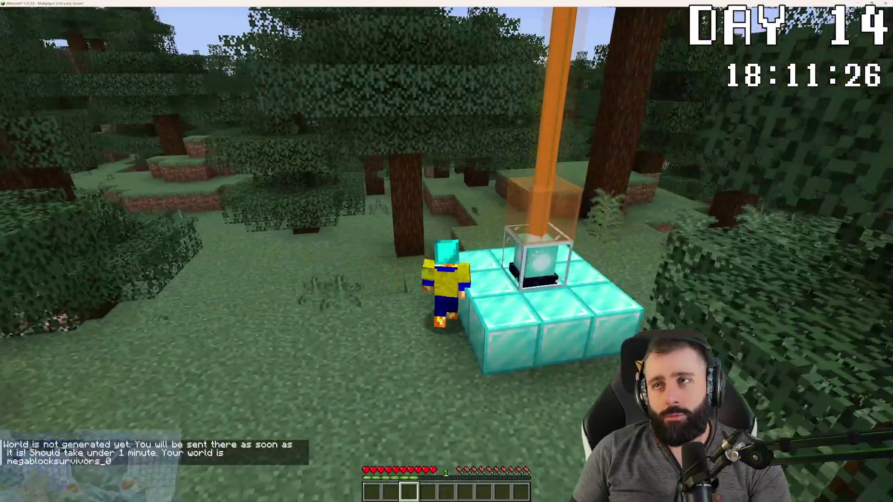
key(w)
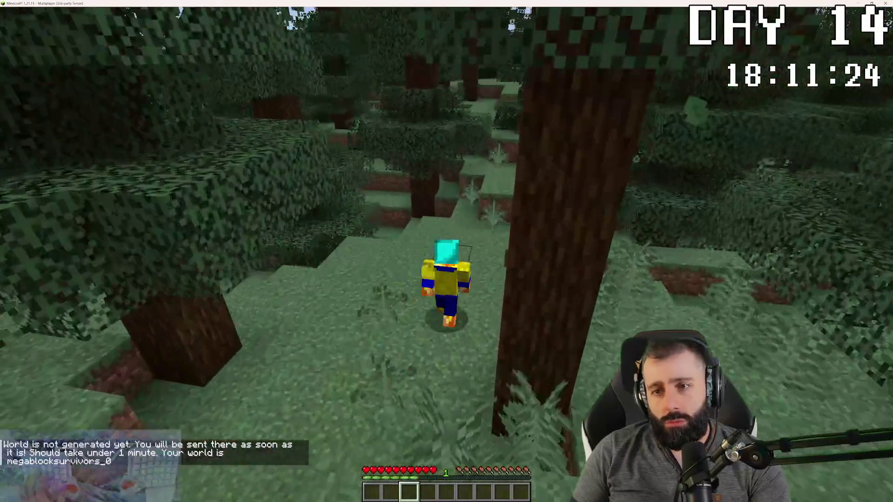
key(w)
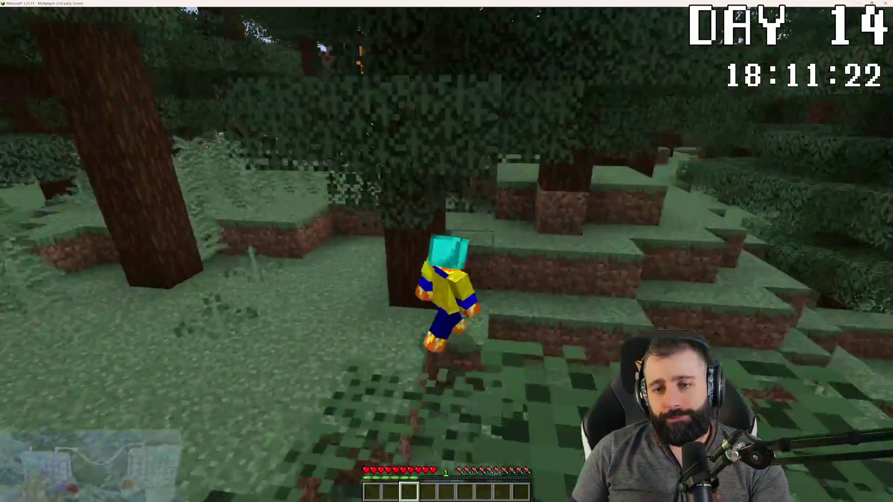
key(w)
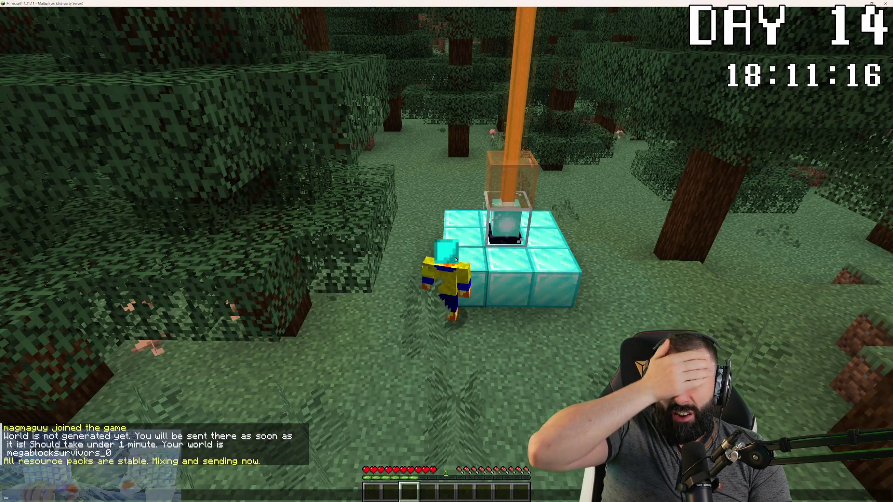
key(alt+Tab)
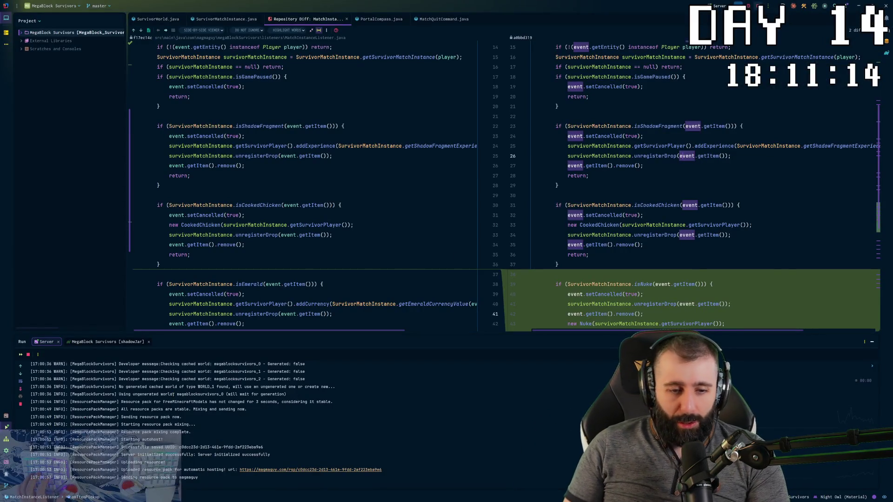
mouse_move(70, 89)
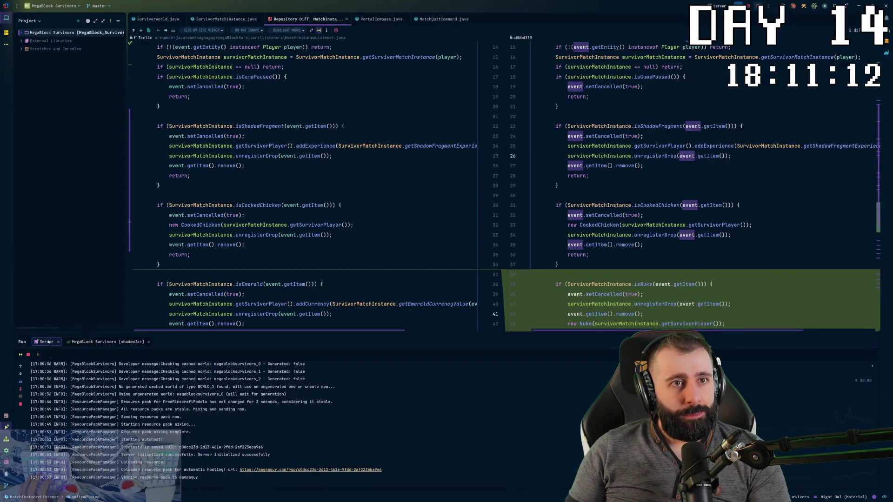
Show the Git commit log in IntelliJ and place the agent chat beside the IDE.
key(alt+9)
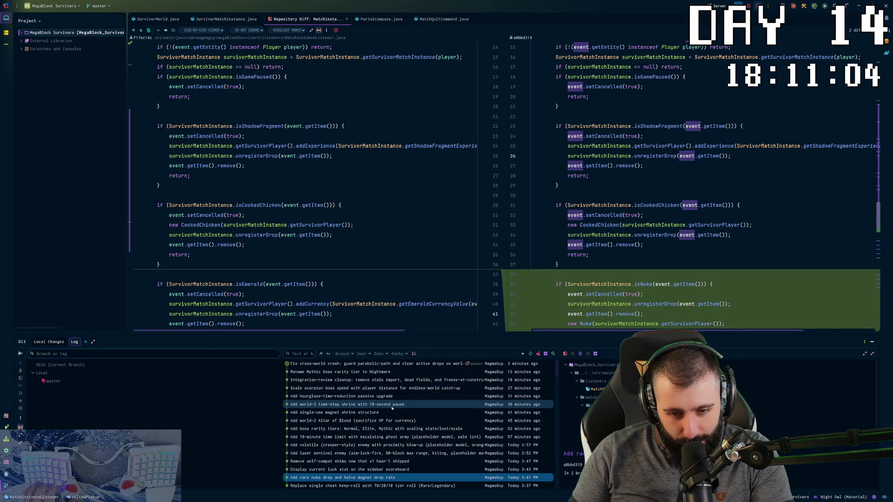
key(alt+Tab)
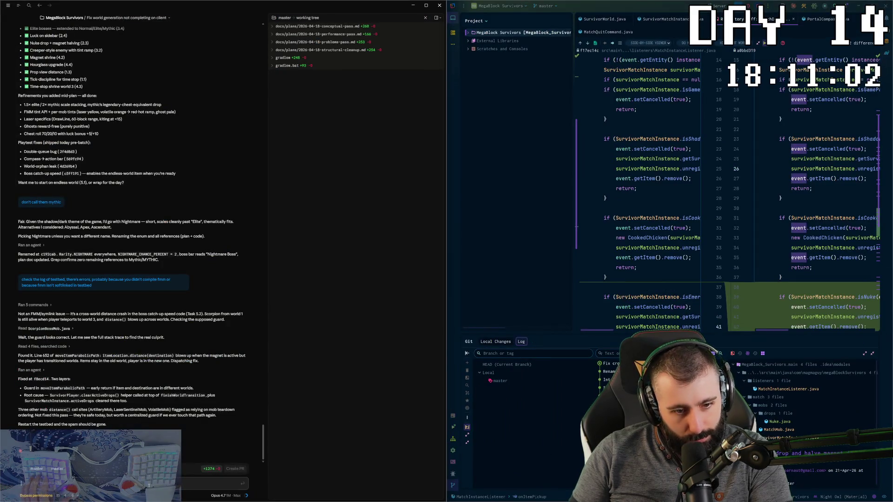
text(did you do t)
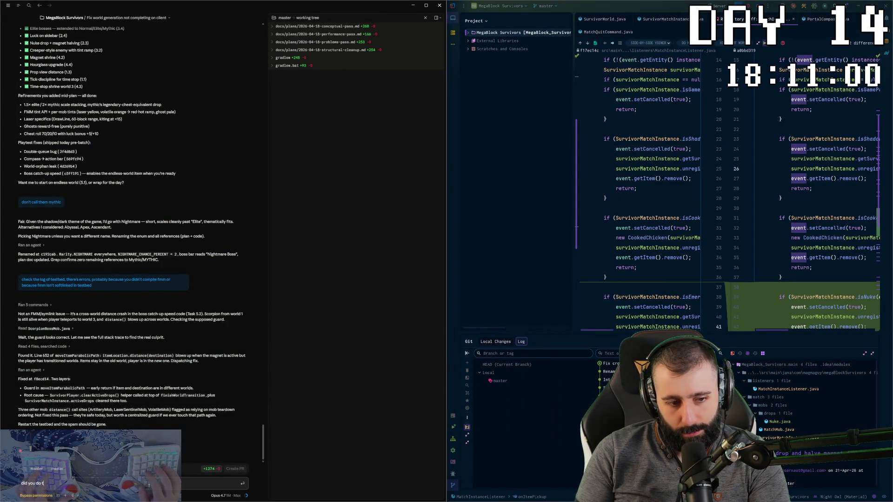
text(he swap to make the)
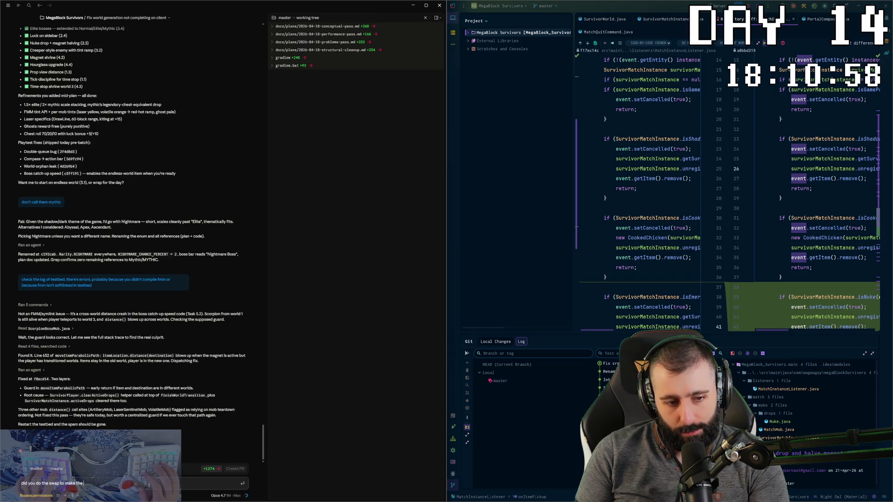
text( world generation infinit)
text(e)
Send the infinite-world-generation question to the agent, then return to Minecraft.
key(Return)
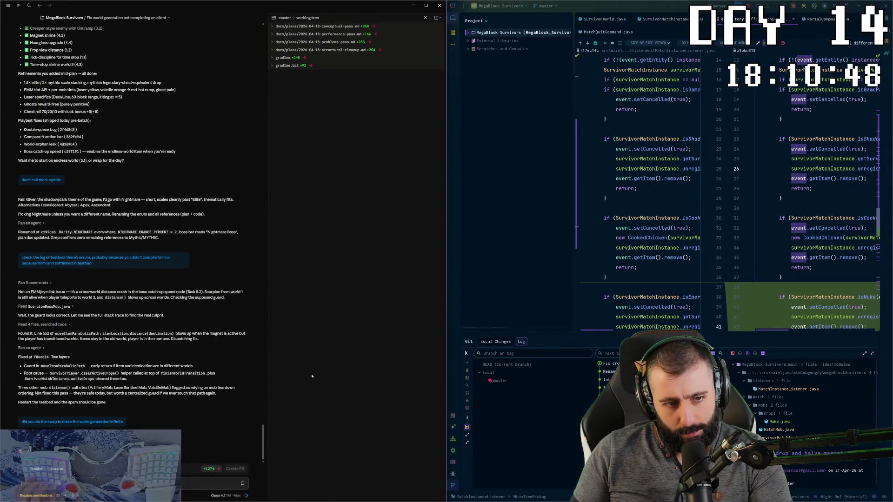
scroll(215, 354, up, 3)
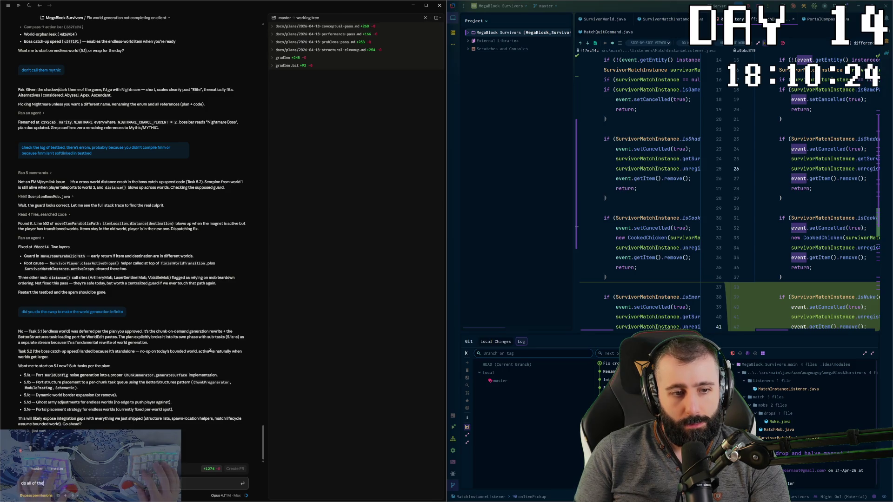
key(alt+Tab)
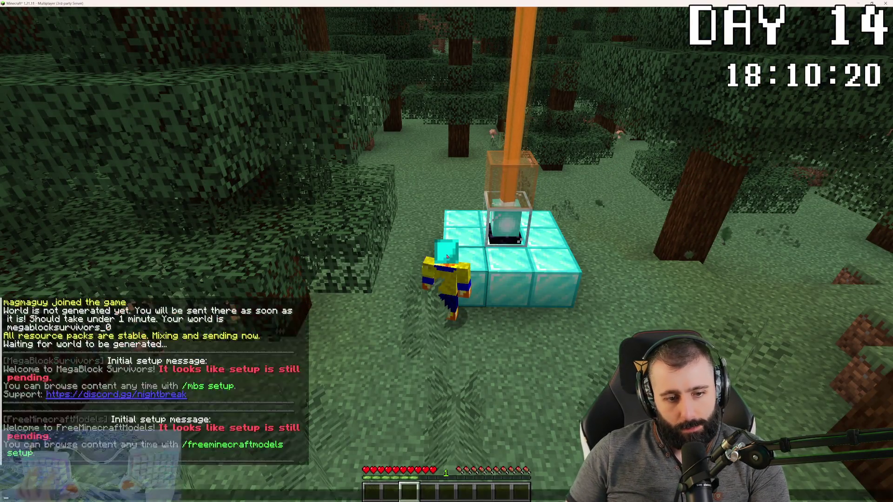
Check the server's console output in the IDE's Run panel and return to the game.
key(alt+Tab)
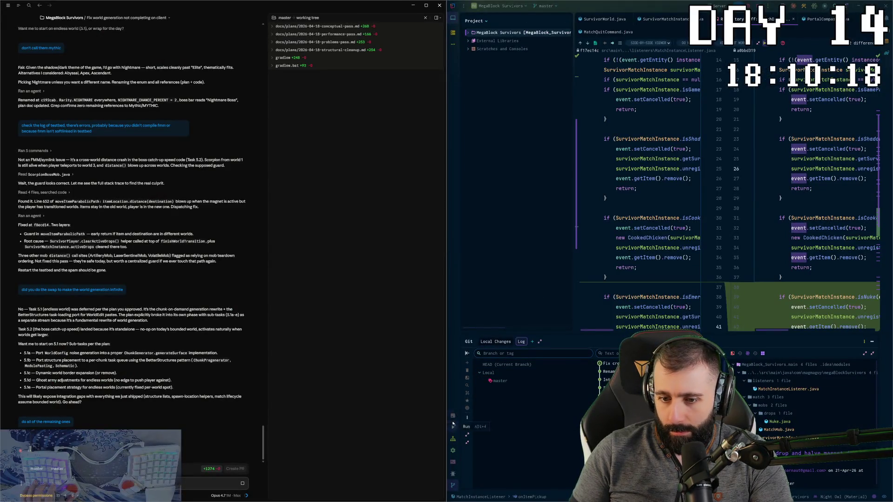
click(452, 429)
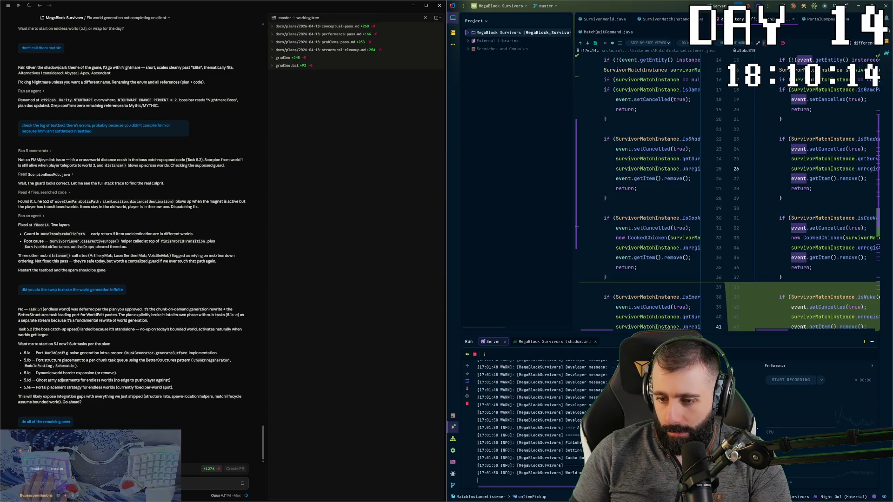
key(alt+Tab)
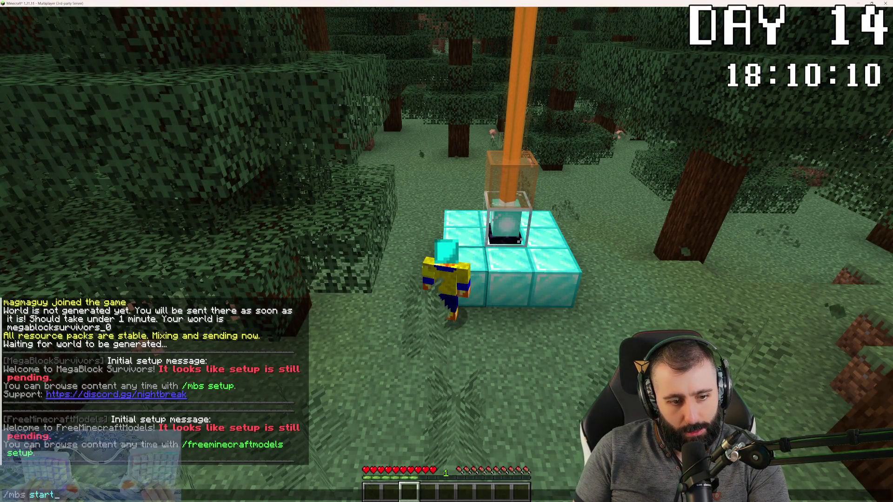
Run /mbs start, switch to third-person view and walk up to the diamond beacon.
key(Return)
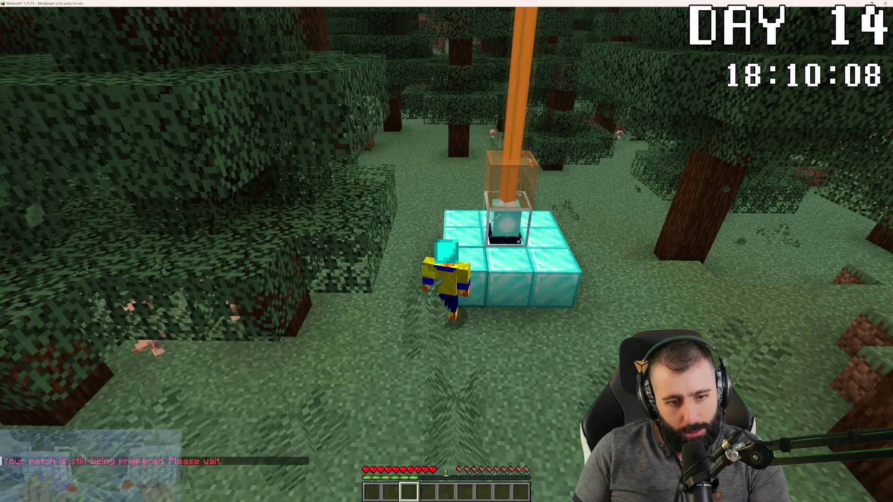
key(w)
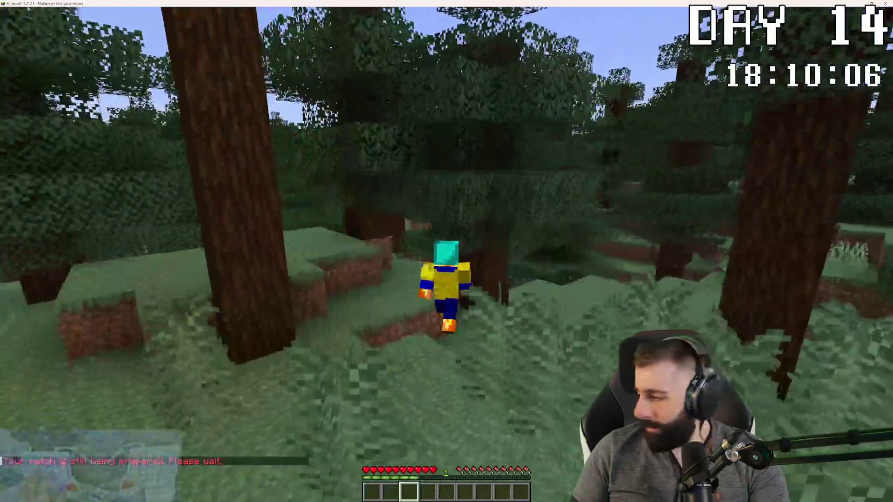
key(F5)
key(w)
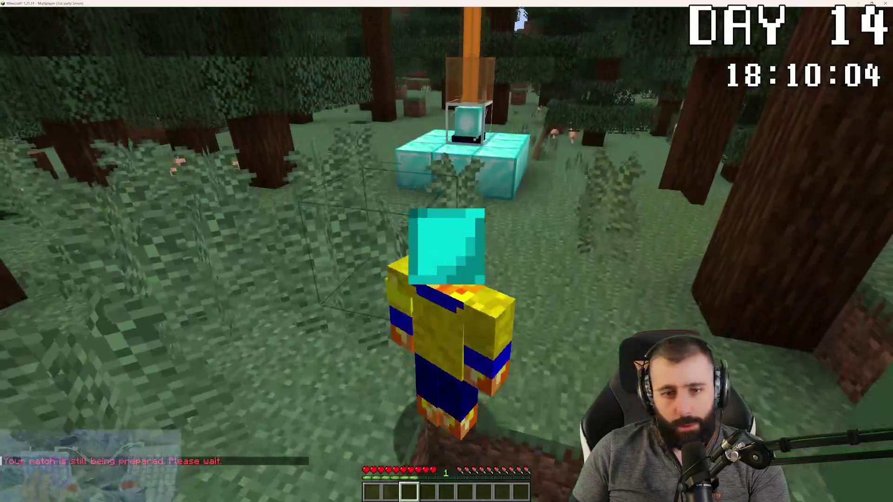
key(w)
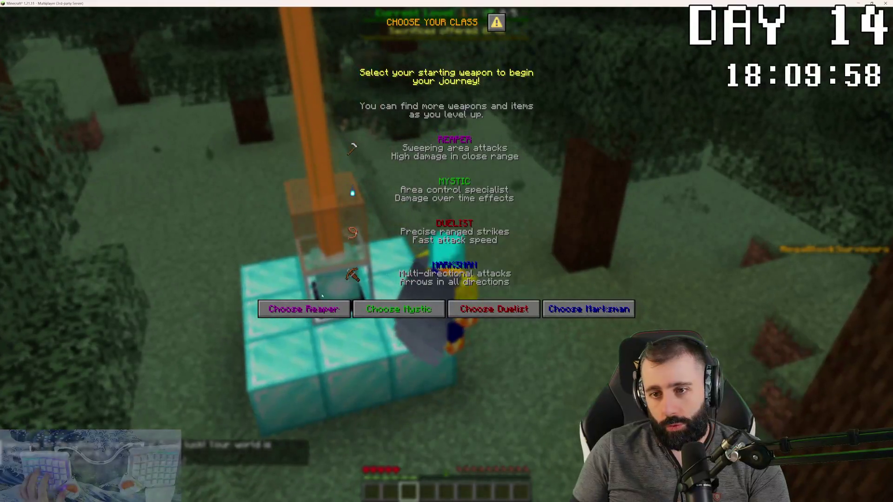
Choose the Duelist class and run across the arena as wave 1 begins until a level-up reward appears.
click(496, 315)
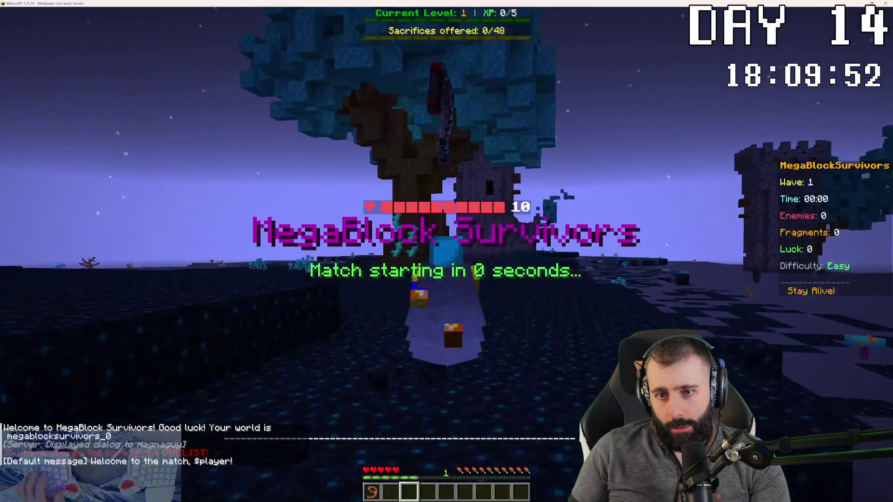
key(w)
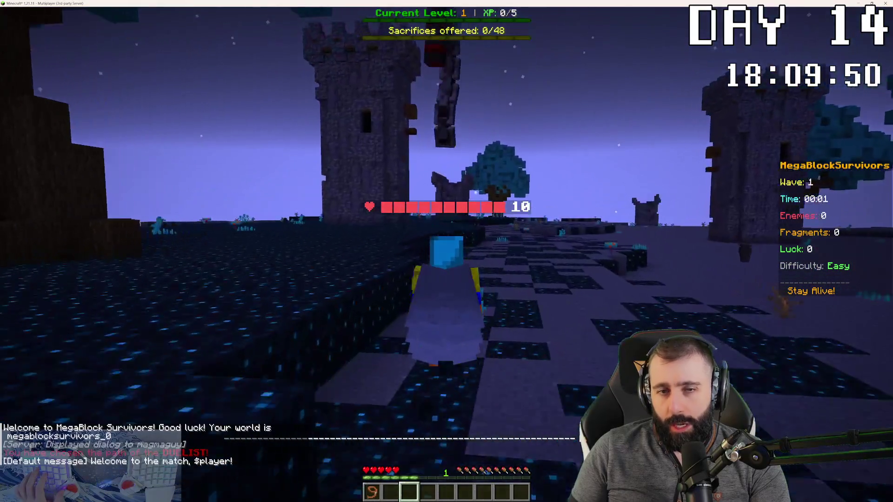
key(w)
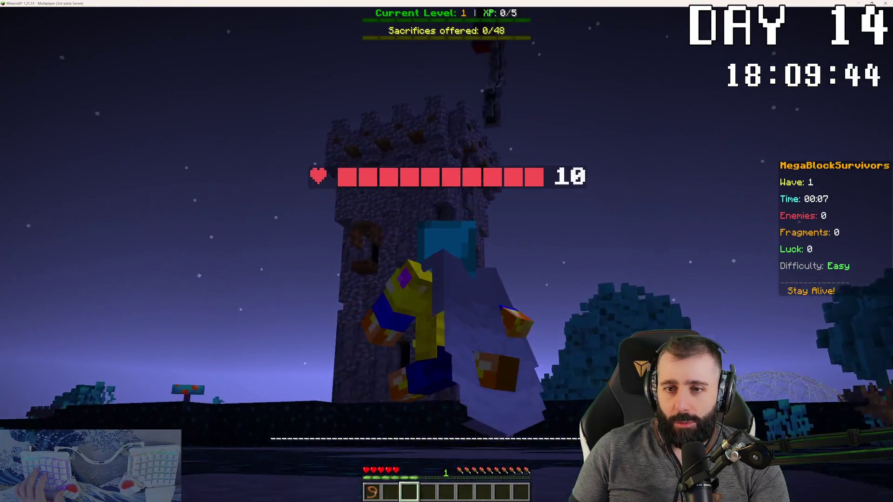
key(w)
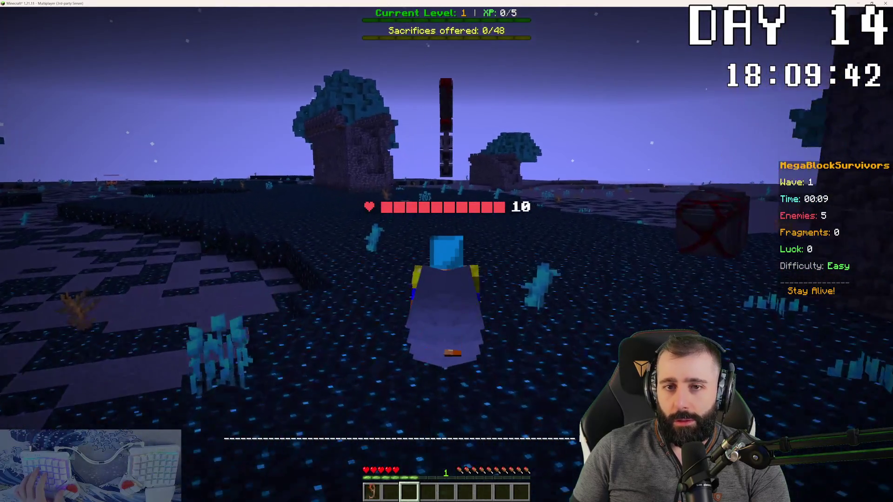
key(w)
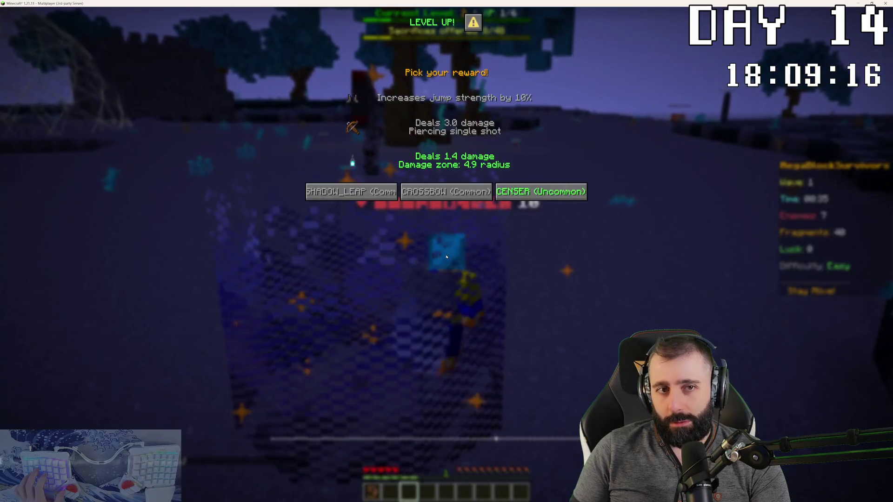
Take the crossbow reward, equip the Censer and Whip, and claim the luck boost from the chest.
click(452, 186)
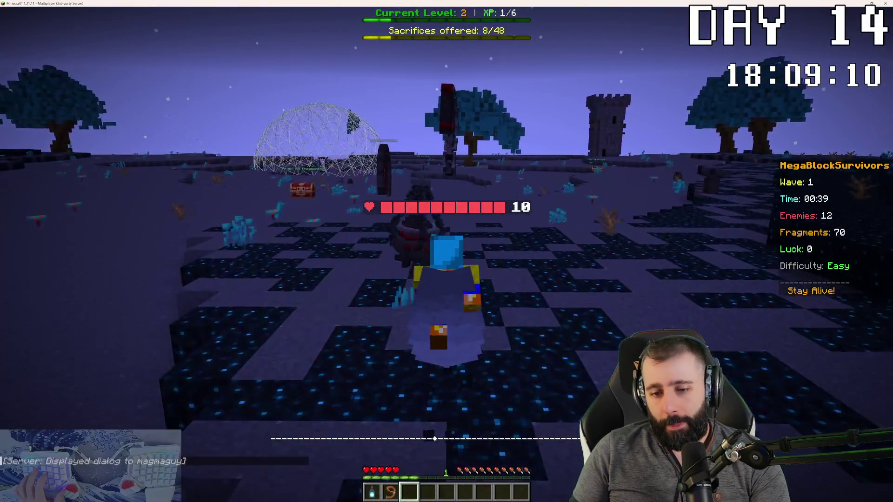
key(1)
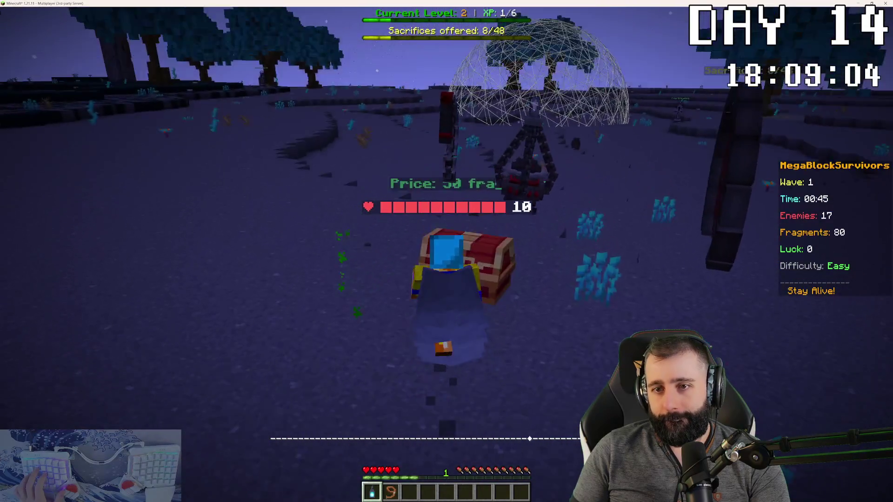
key(2)
right_click(447, 252)
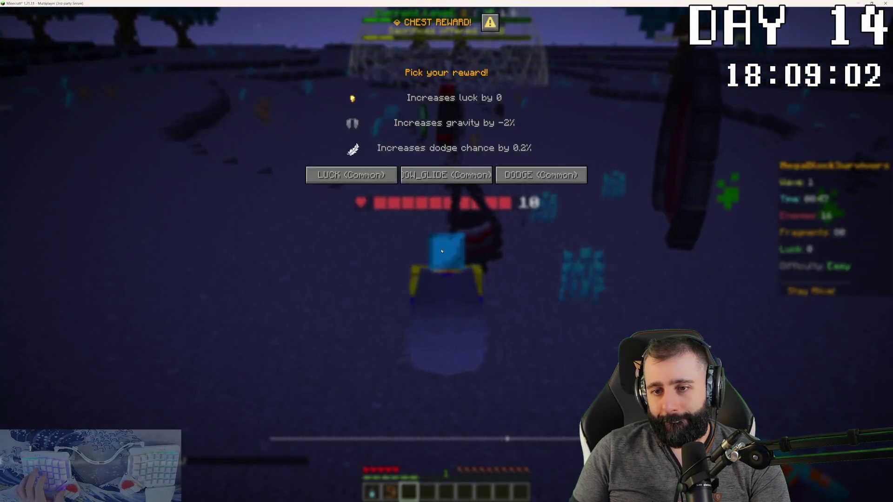
click(384, 181)
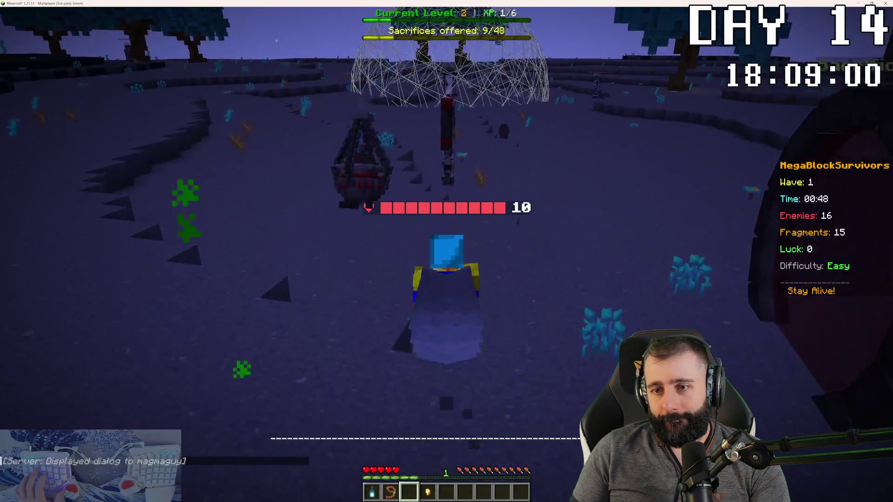
Pick a level-up reward to reach level 3 and roam the arena collecting fragments as wave 2 begins.
key(w)
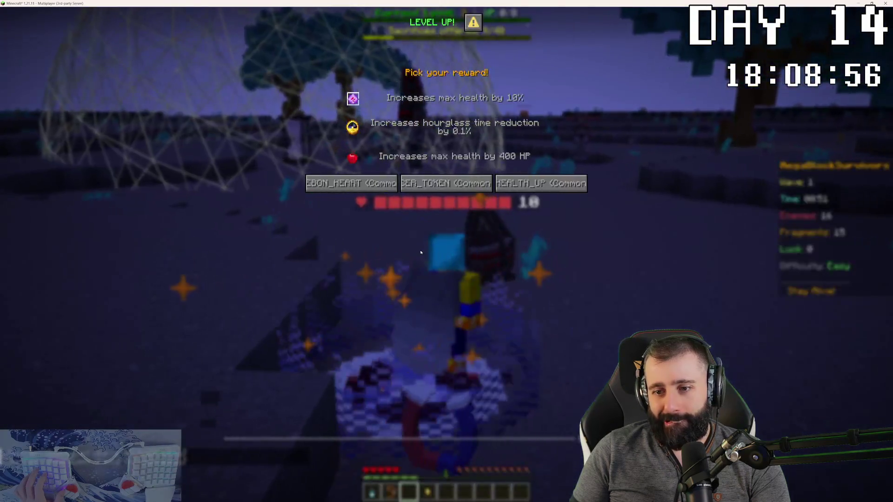
click(422, 189)
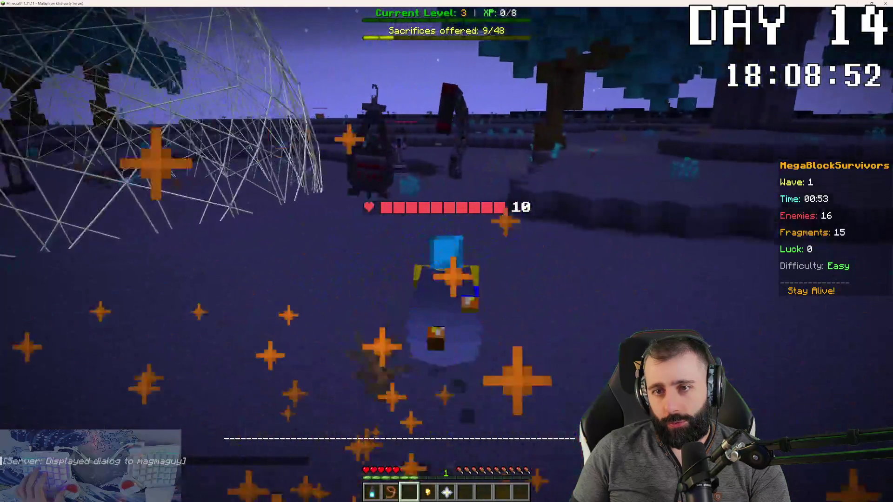
key(w)
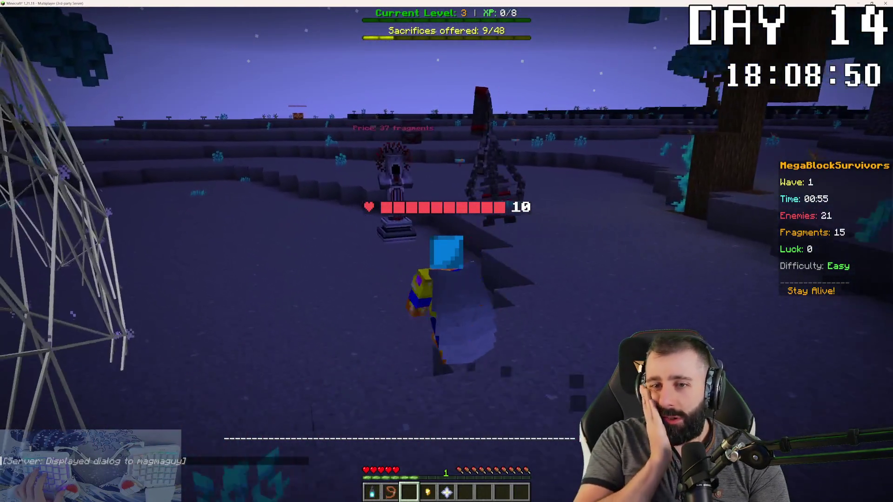
key(w)
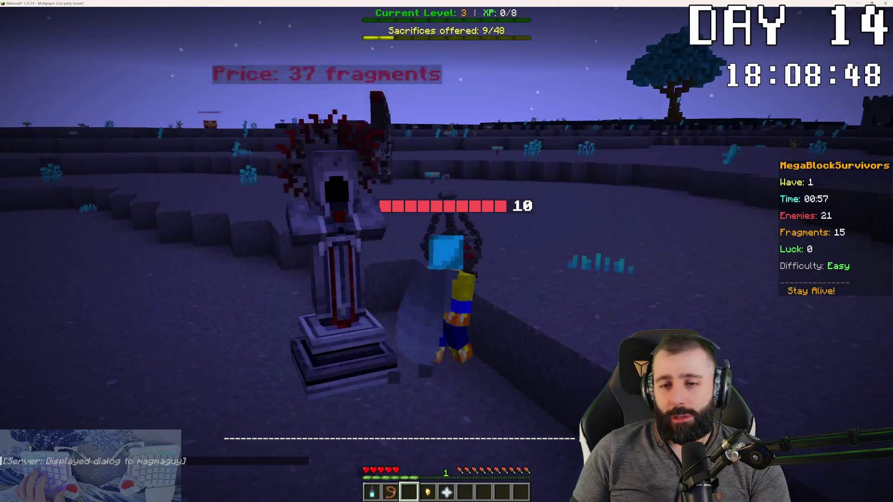
key(w)
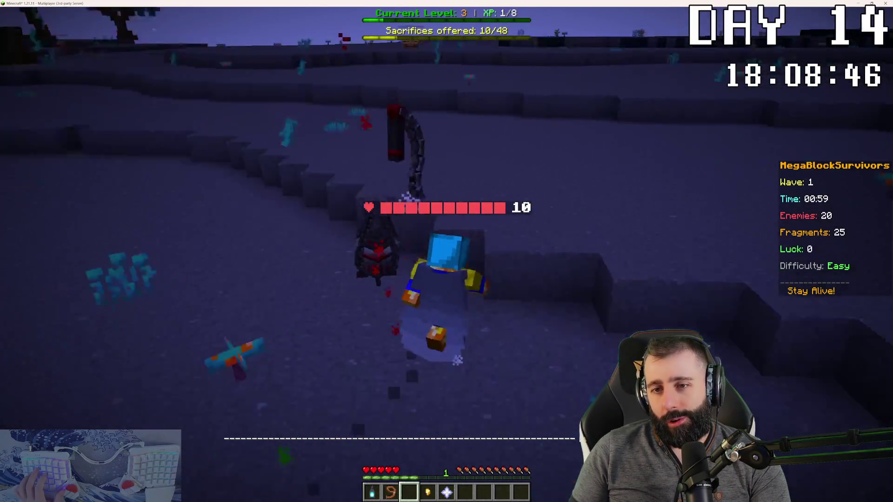
key(w)
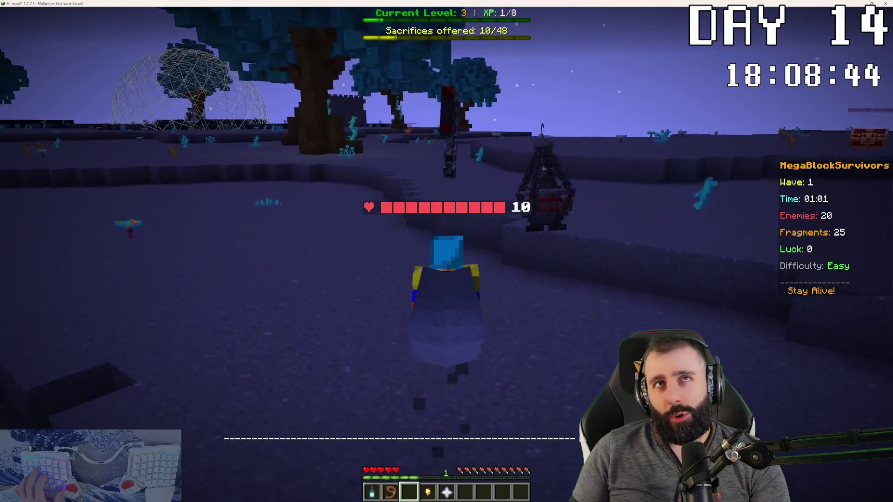
key(w)
key(w)
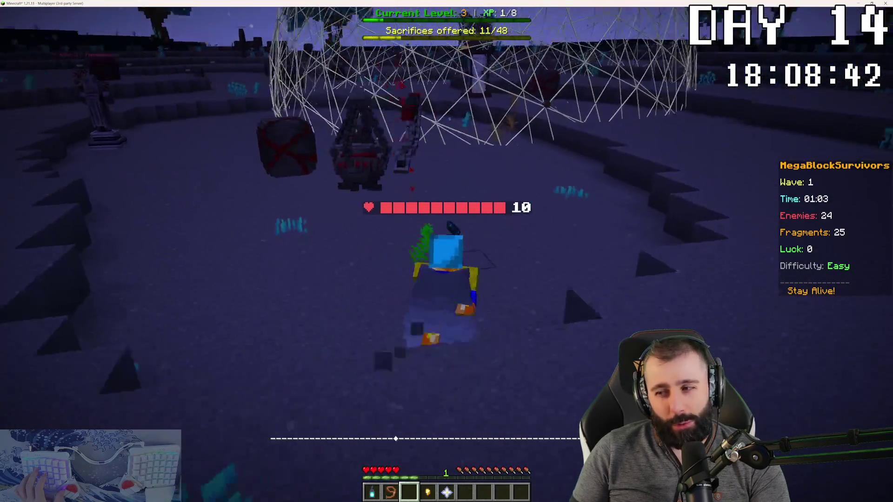
key(w)
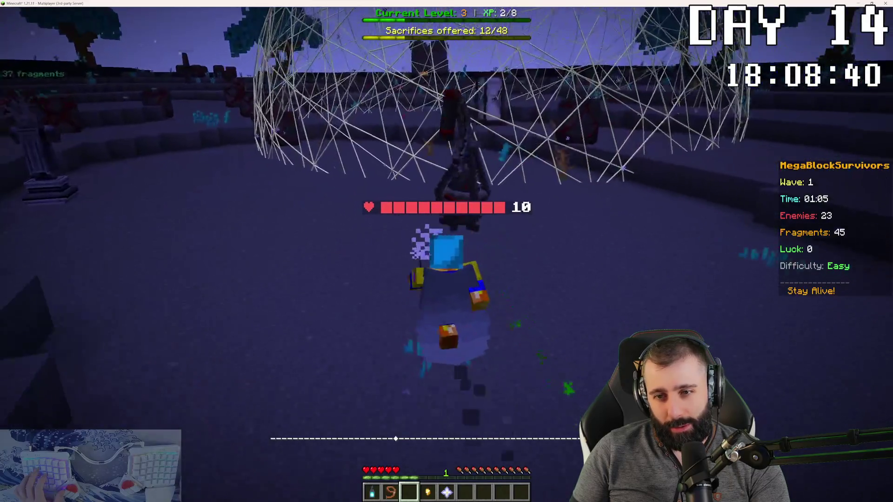
key(w)
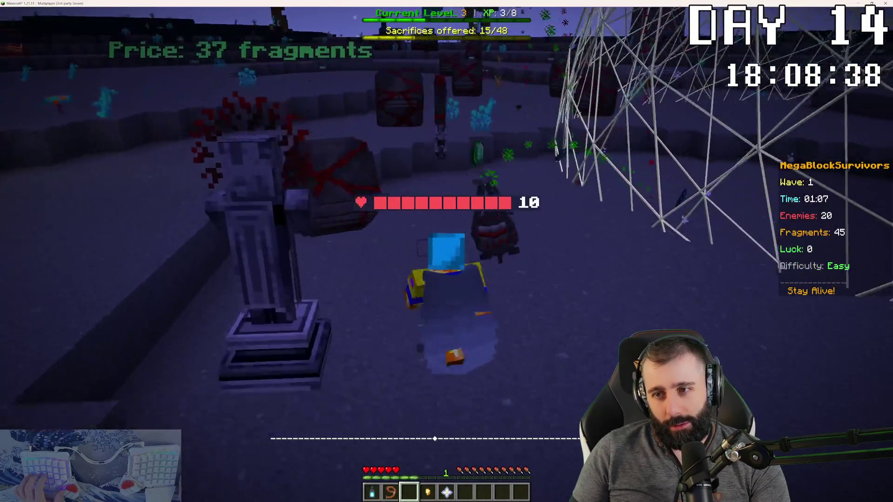
key(w)
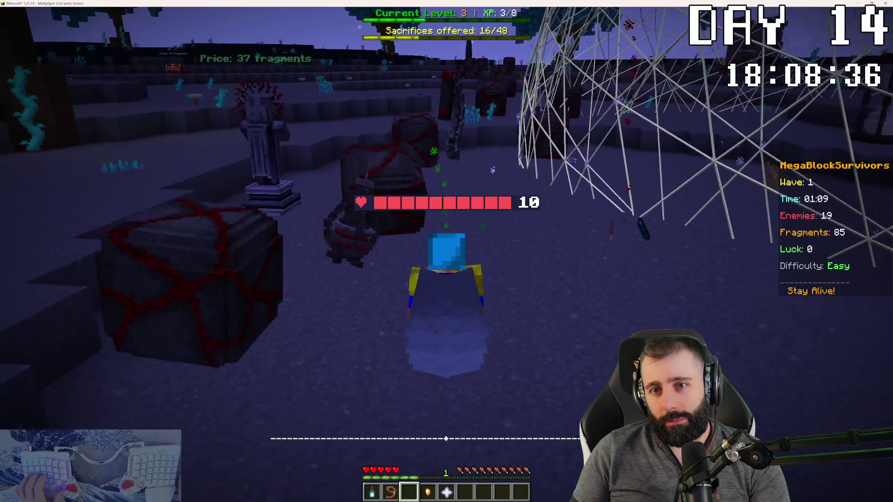
key(w)
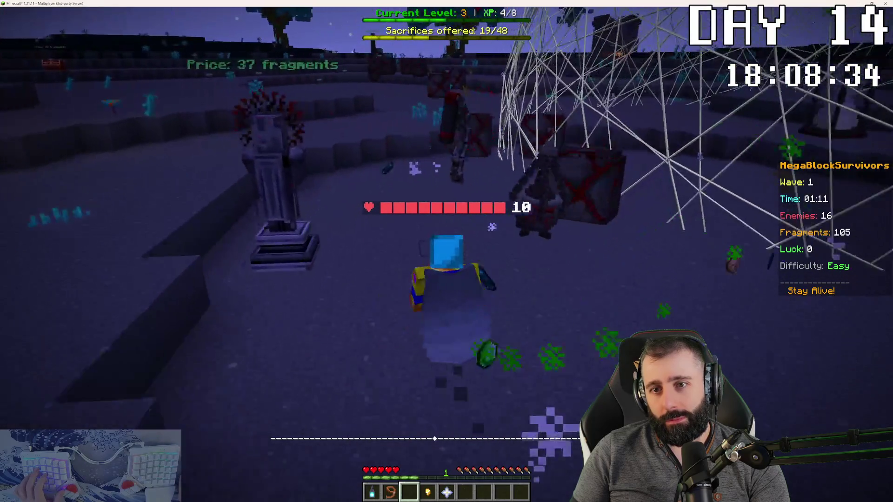
key(w)
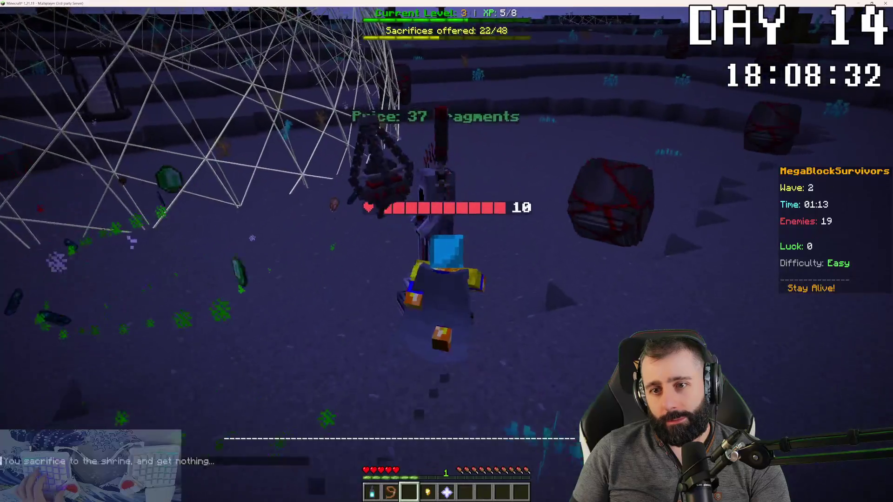
Claim successive chest and level-up rewards, taking the whip upgrade each time it is offered.
right_click(447, 252)
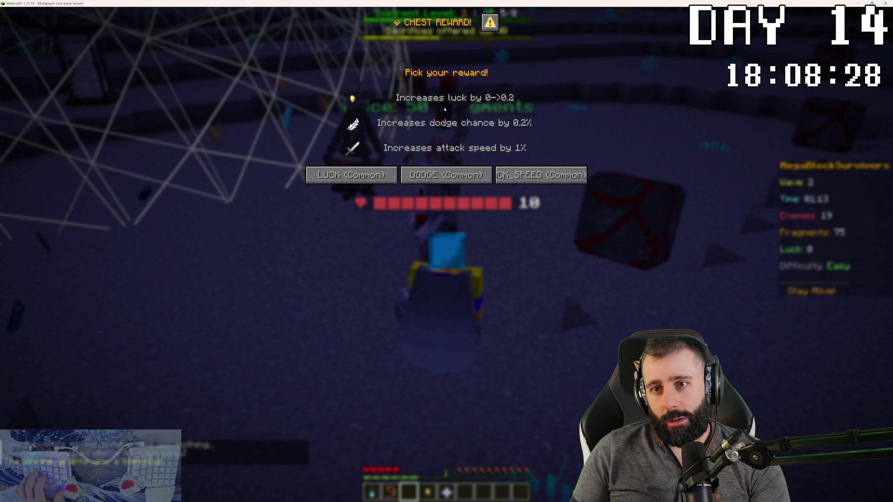
click(370, 173)
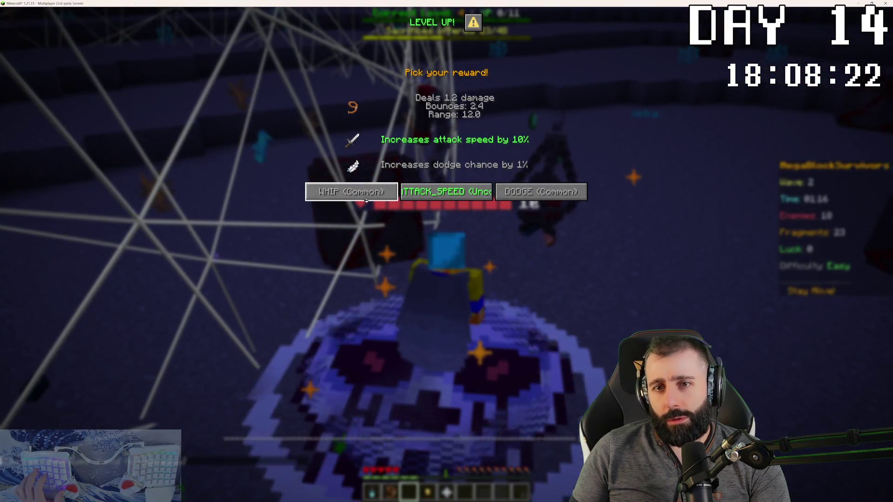
click(365, 198)
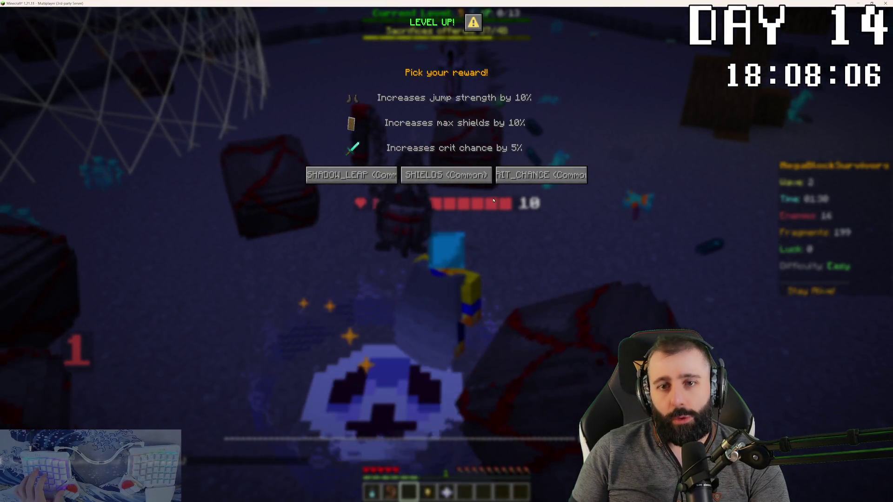
click(446, 175)
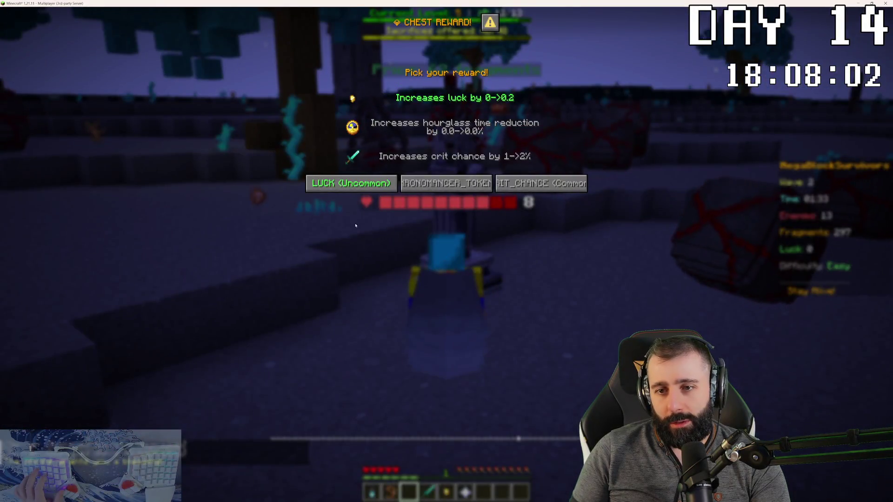
click(443, 184)
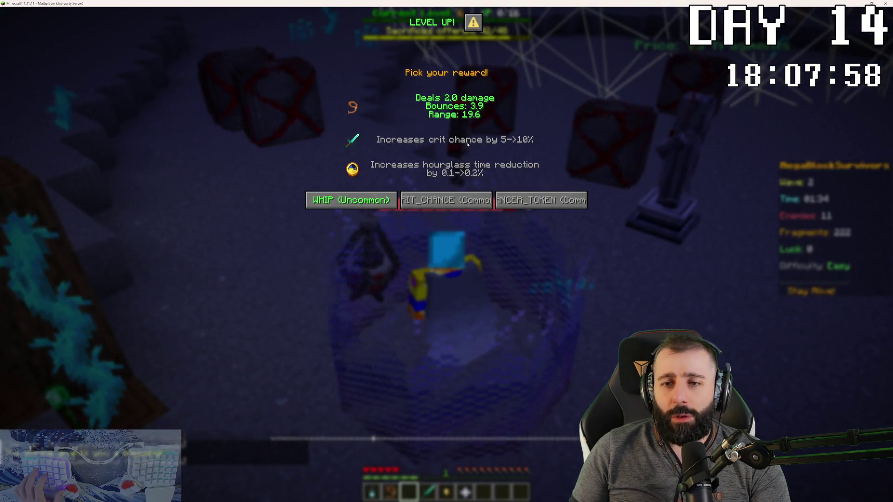
click(354, 198)
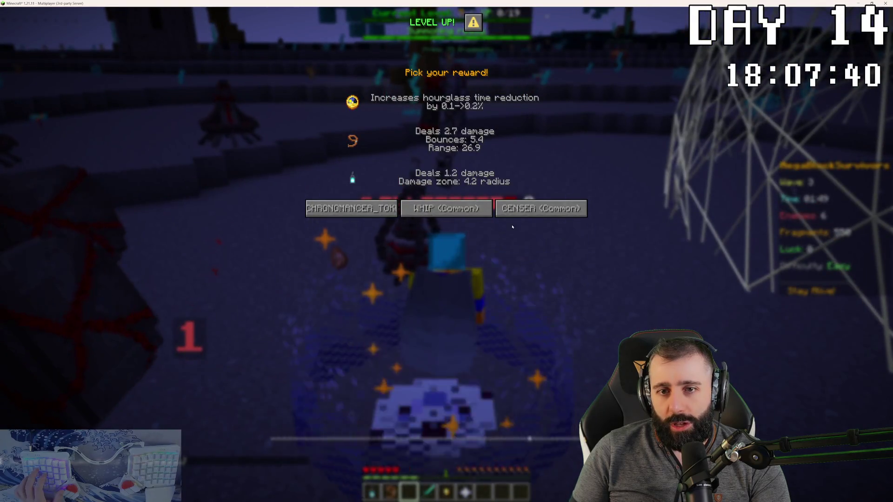
click(446, 208)
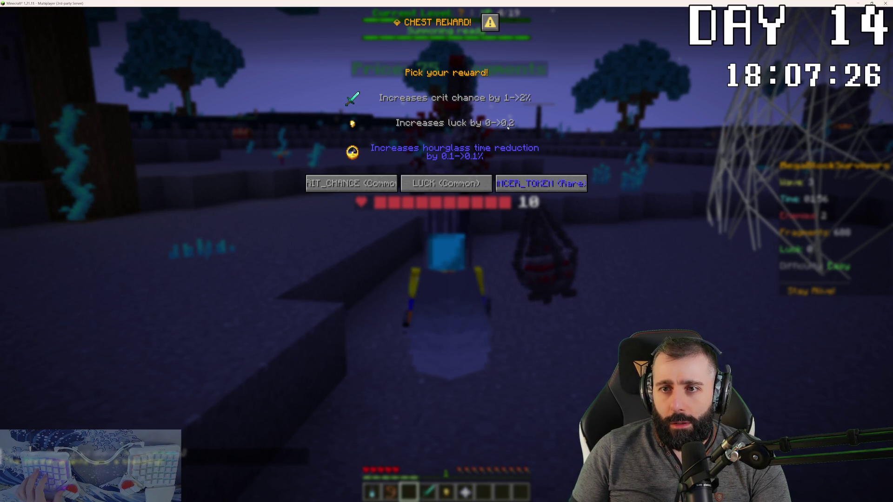
Take the luck chest reward, move on to the chest by the statue and claim the hourglass time reduction.
click(456, 185)
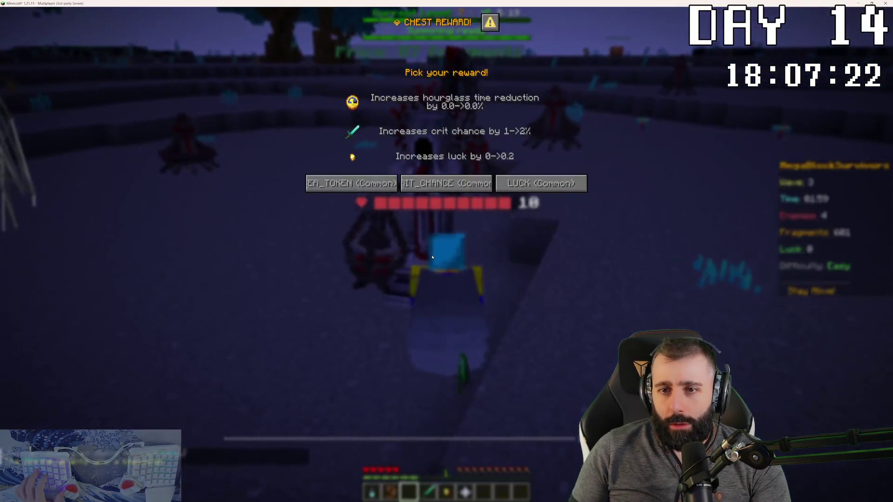
click(538, 184)
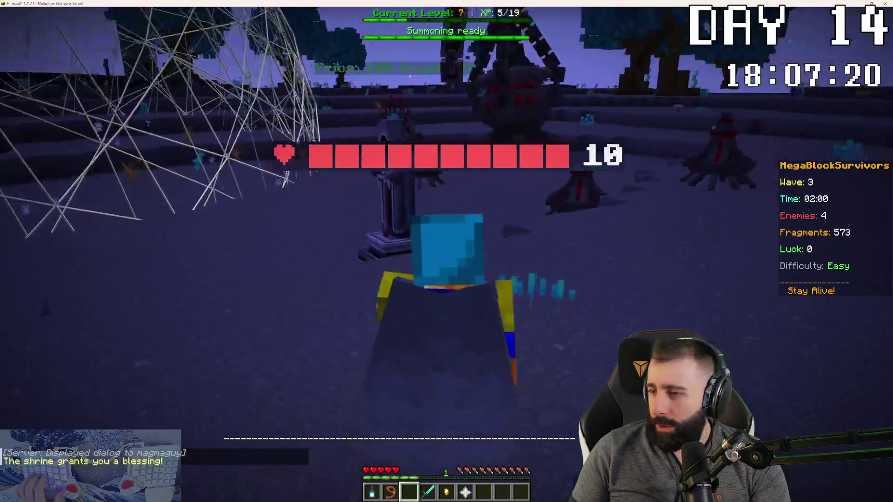
key(w)
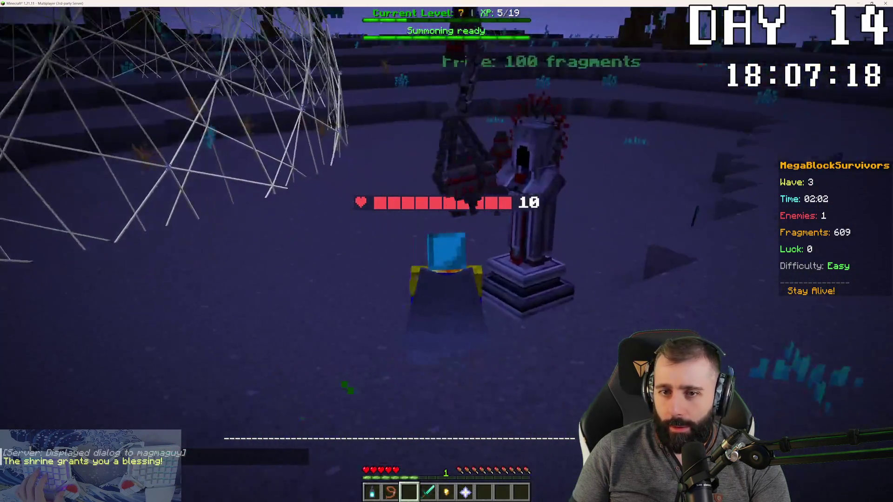
key(w)
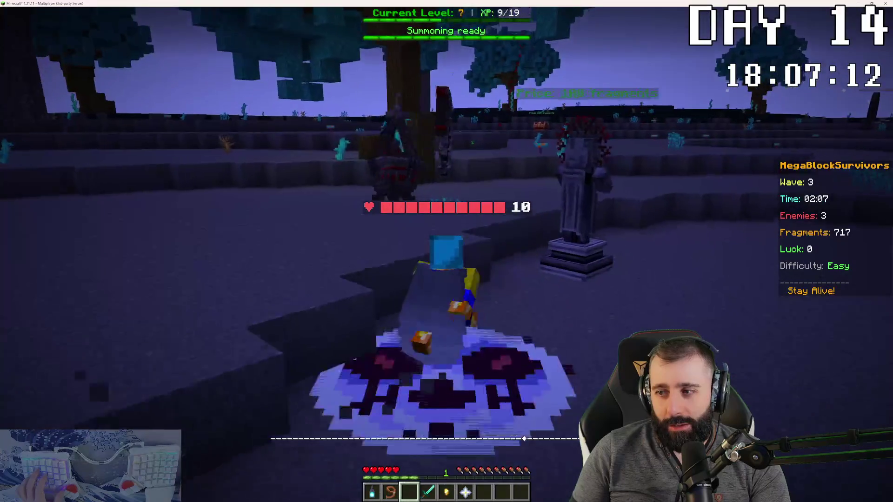
right_click(446, 251)
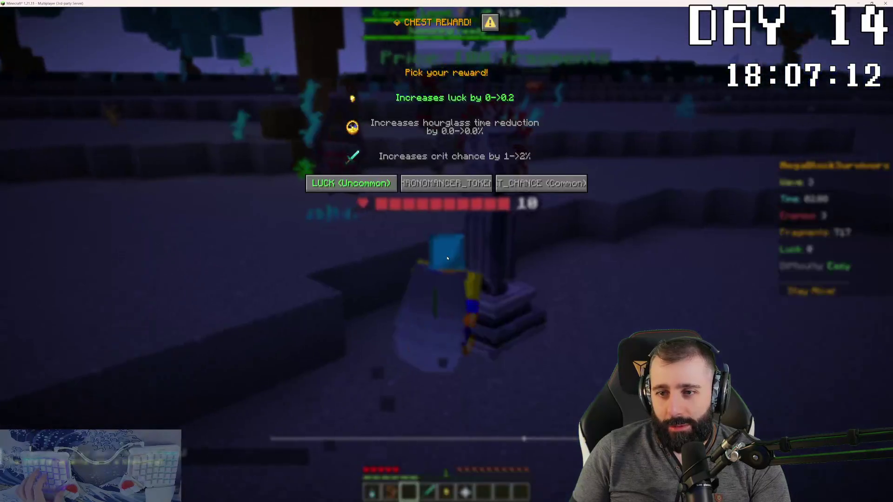
click(422, 184)
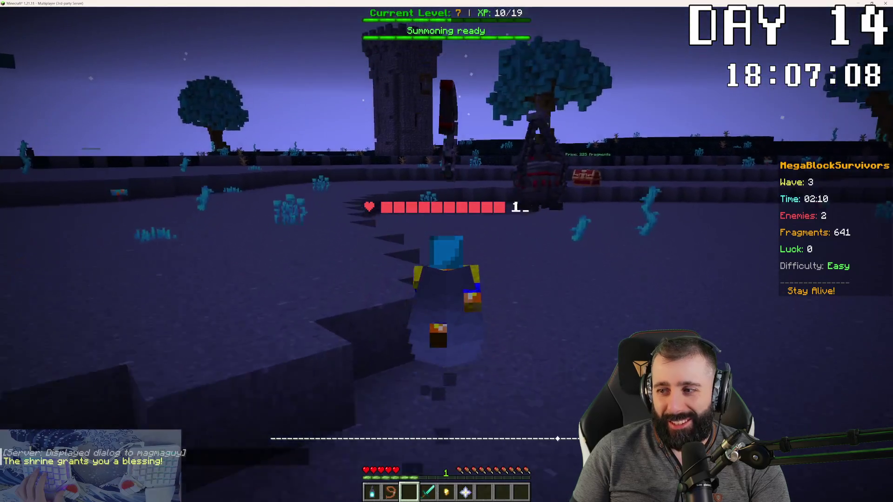
Glance at the IDE and agent chat, resume playing and reach the treasure chest's reward choices.
key(t)
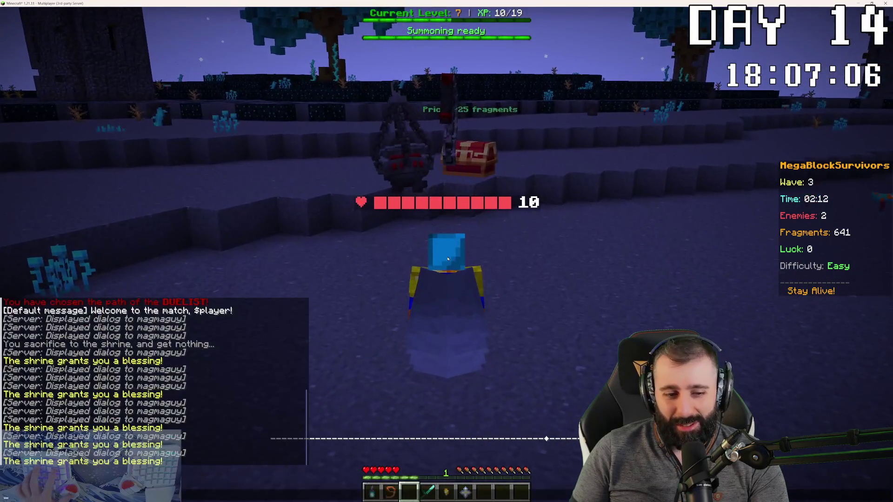
key(alt+Tab)
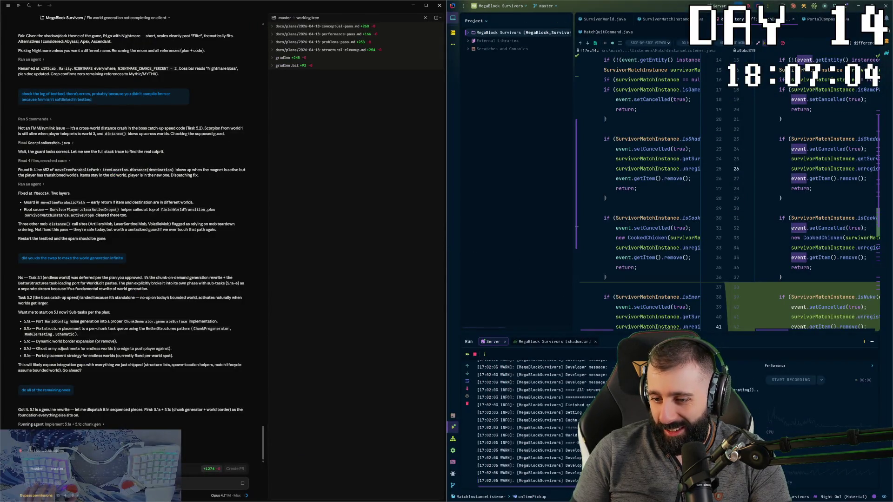
key(alt+Tab)
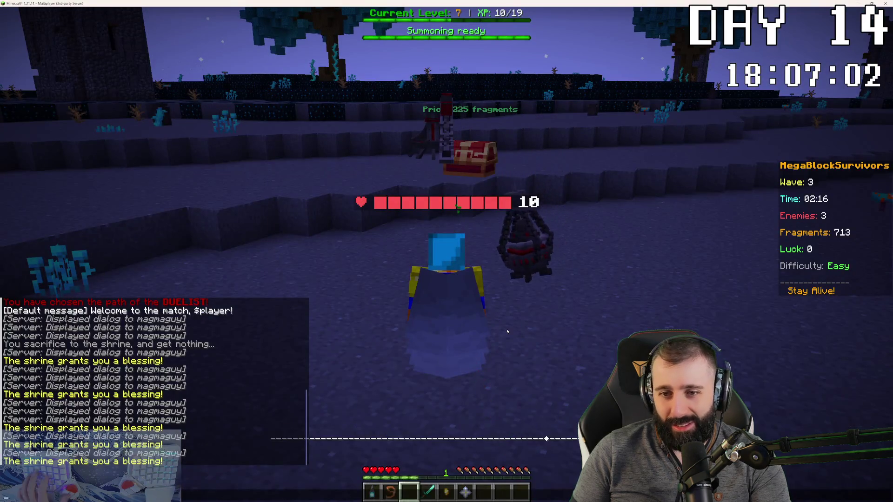
key(Escape)
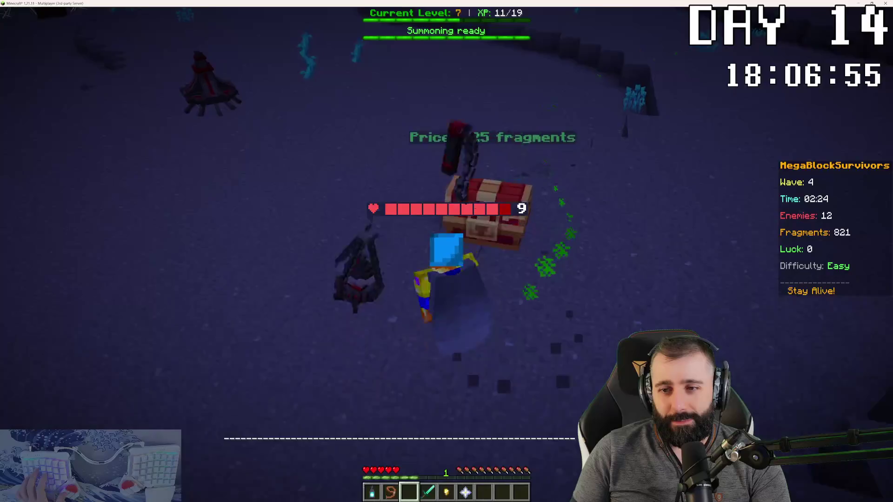
right_click(447, 252)
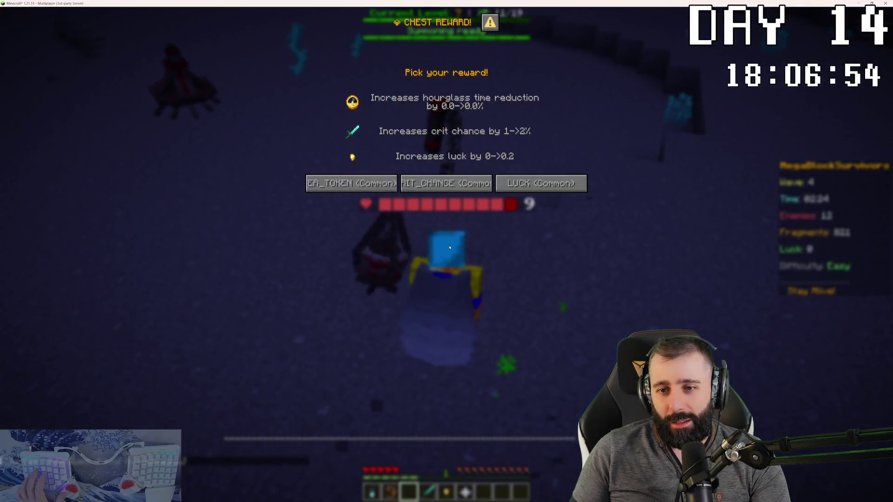
Pick a chest reward and a level-up reward, die at level 8, and switch back to the coding workspace.
click(383, 185)
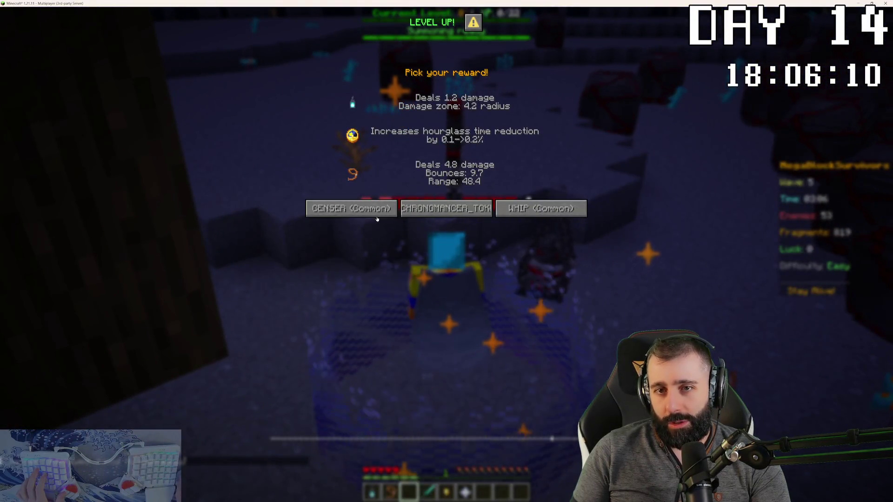
click(449, 206)
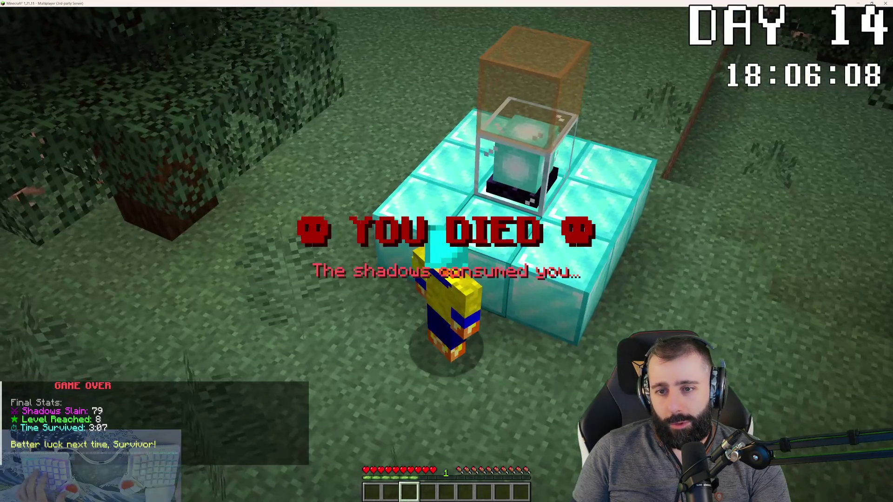
key(alt+Tab)
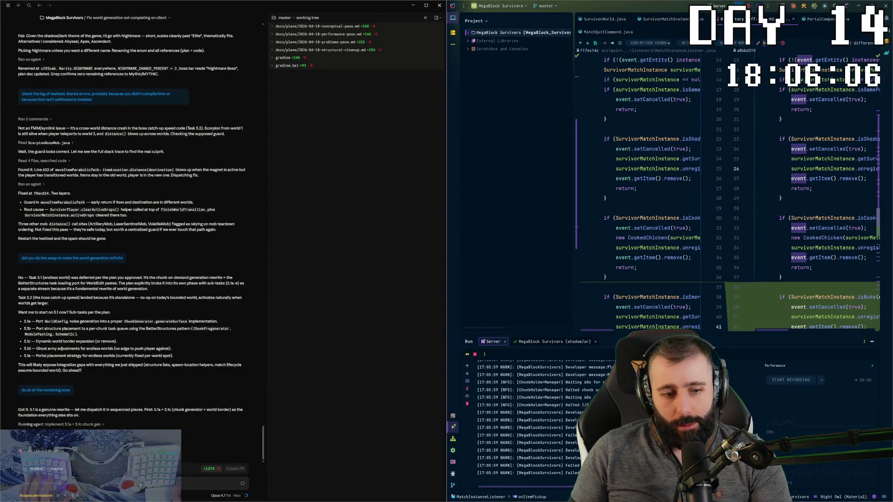
text(there)
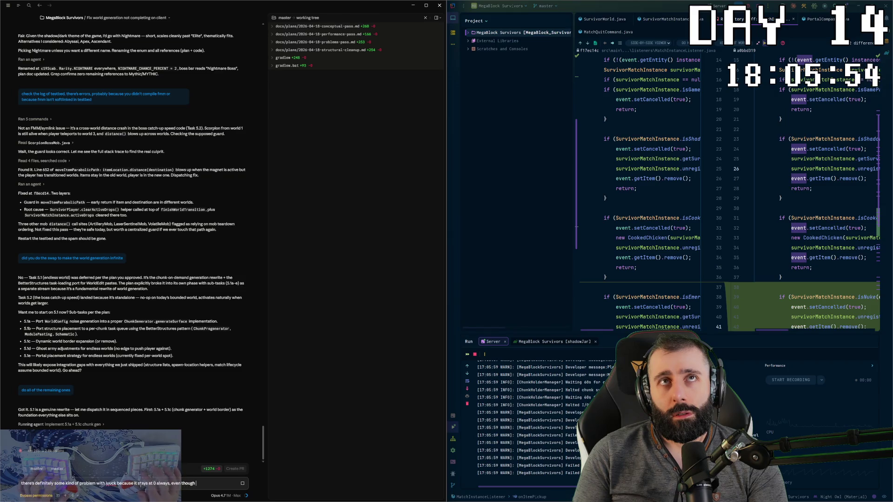
text(ncreasing in like .2 increments.)
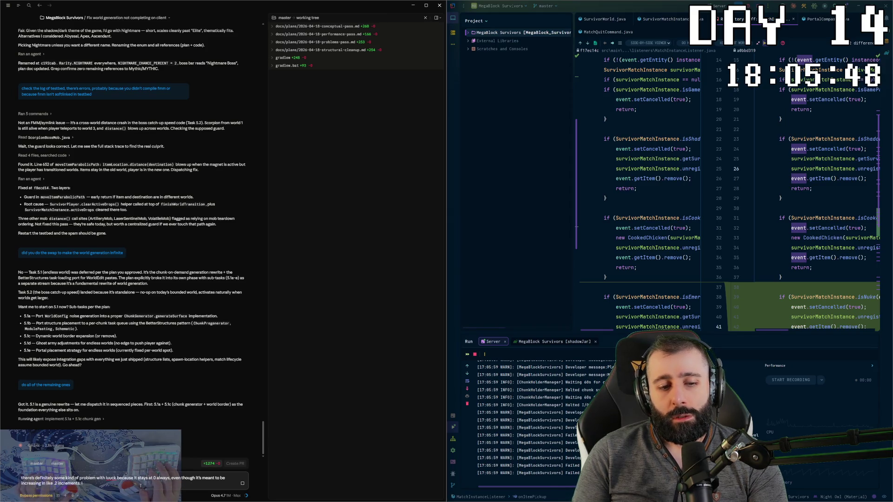
text(w)
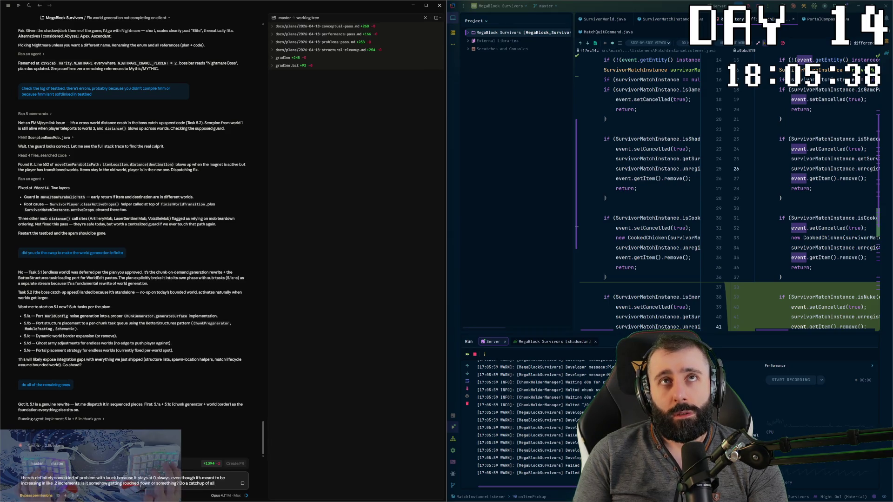
text(ward)
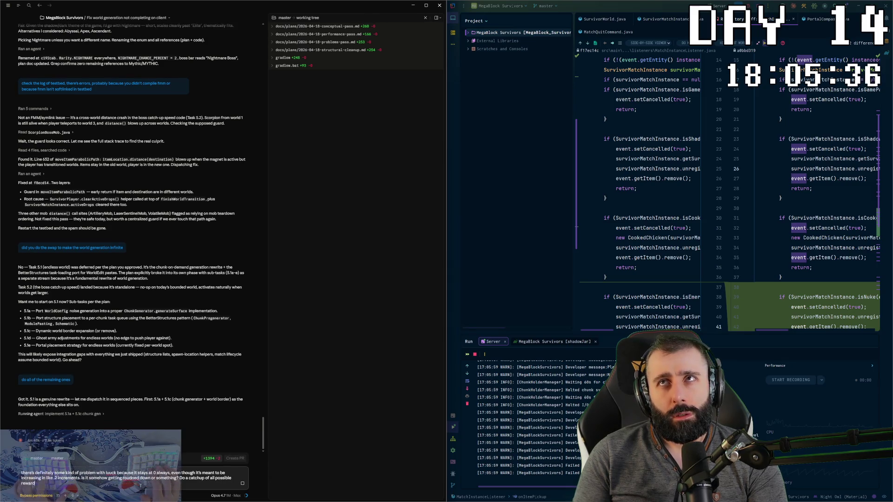
text( issues such as this one)
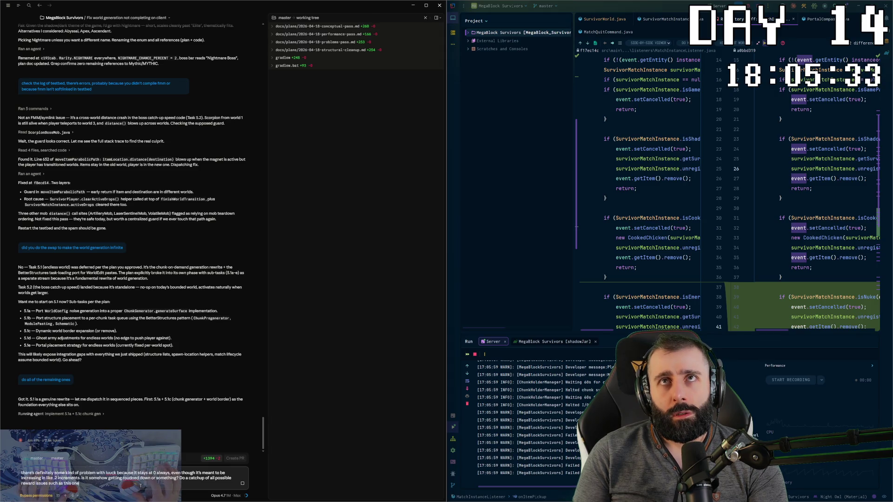
Send the luck-stays-at-0 bug report, then briefly jump around in Minecraft and return to IntelliJ.
key(Return)
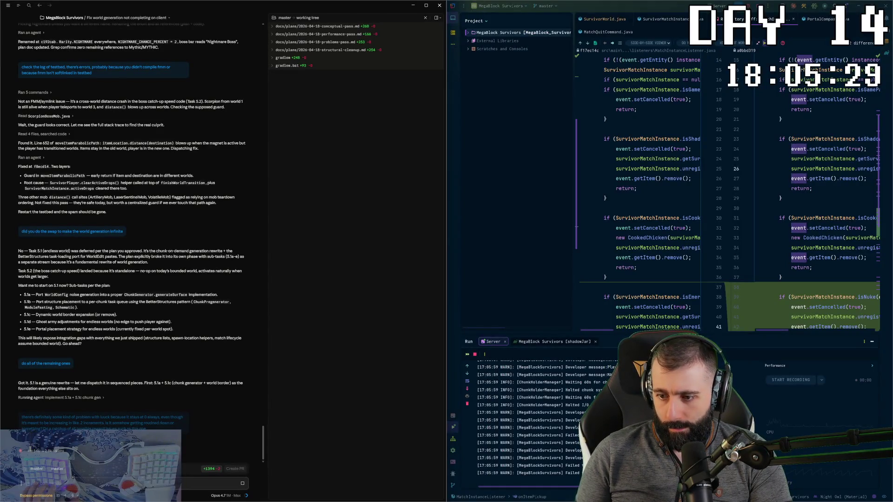
key(alt+Tab)
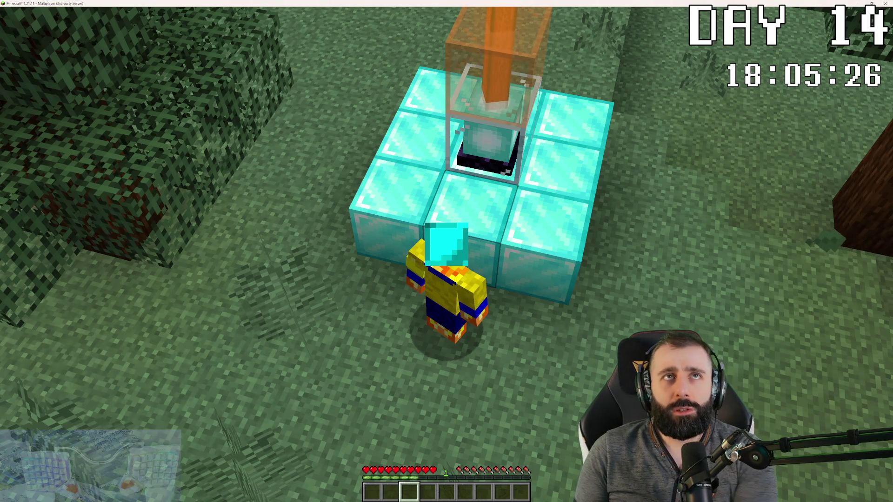
click(657, 244)
key(w)
key(space)
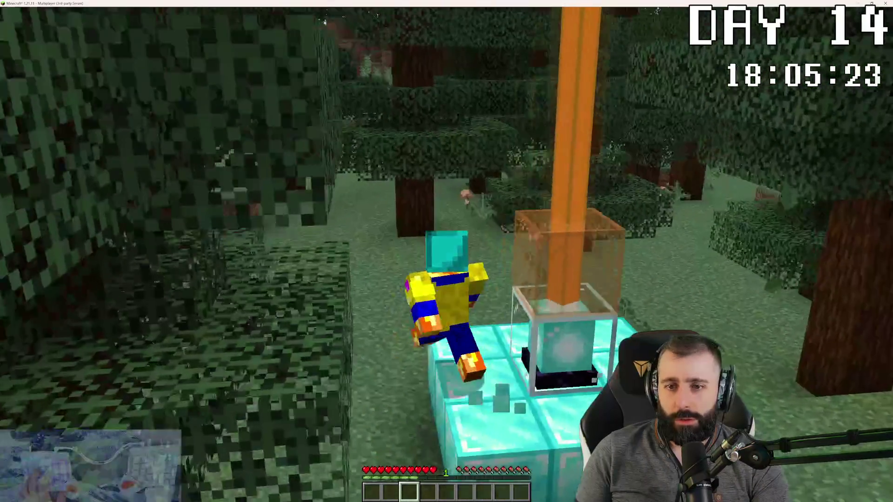
key(alt+Tab)
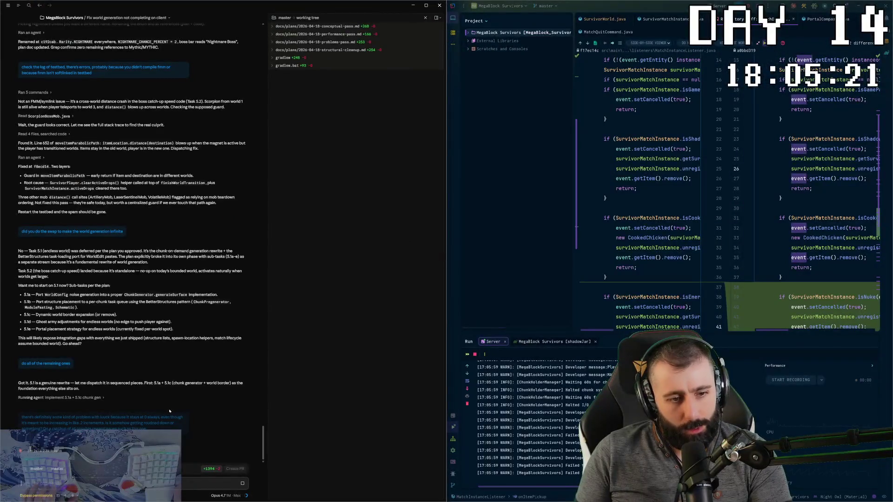
Review the LaserSentinelMob commit in the Git log, preview MatchMob, and view the MatchEntityManager diff.
click(454, 484)
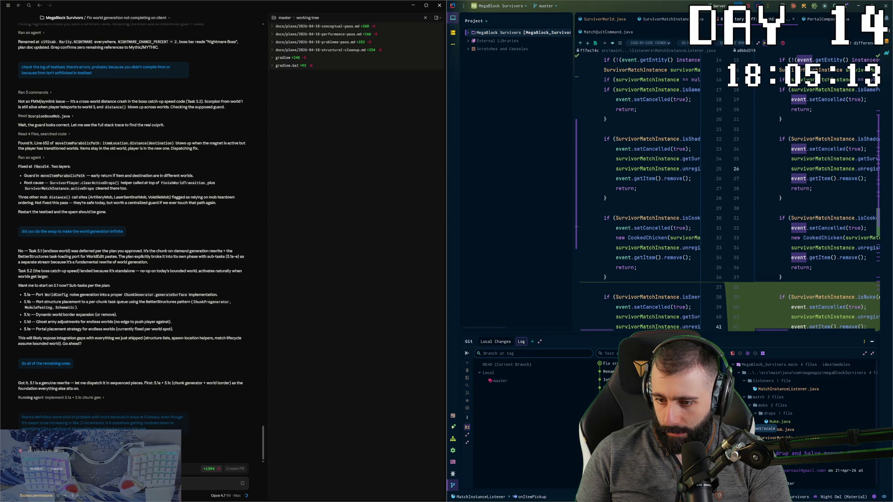
key(Down)
scroll(695, 281, down, 3)
scroll(695, 281, down, 5)
scroll(695, 282, down, 5)
scroll(694, 281, up, 5)
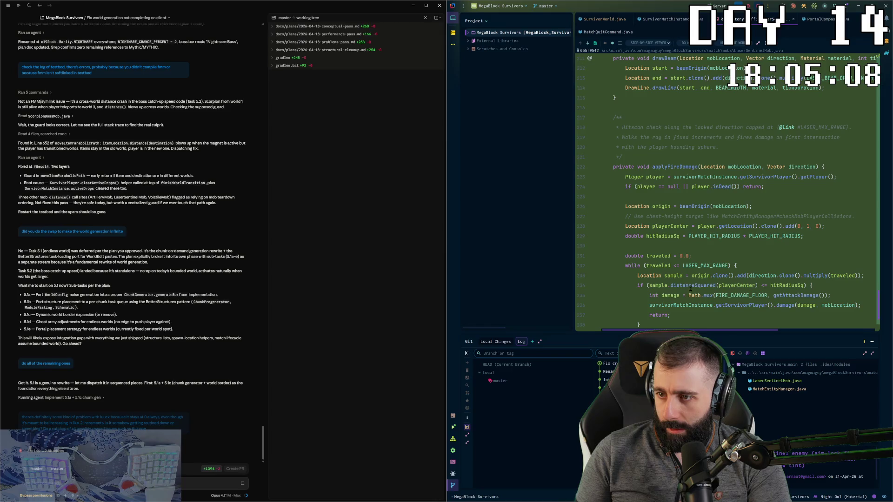
scroll(691, 286, up, 5)
scroll(687, 293, up, 5)
scroll(682, 300, up, 5)
scroll(682, 300, up, 10)
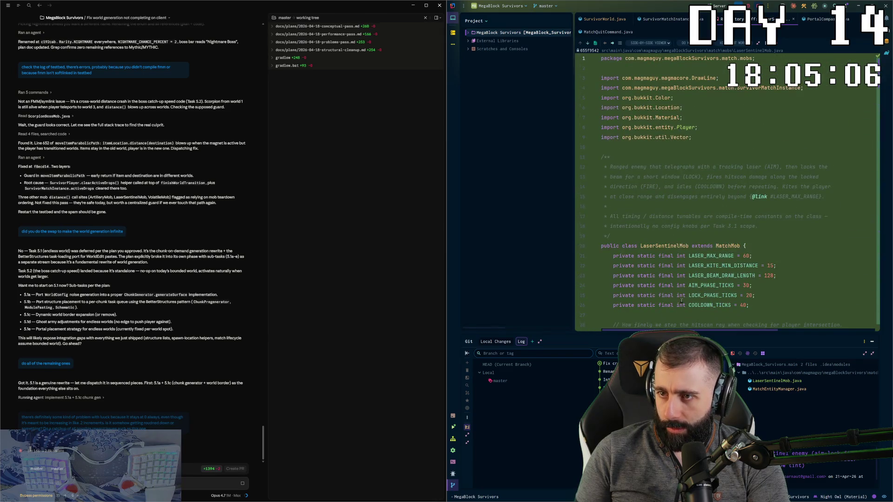
ctrl+click(726, 247)
key(ctrl+shift+i)
scroll(688, 227, down, 10)
scroll(682, 223, down, 5)
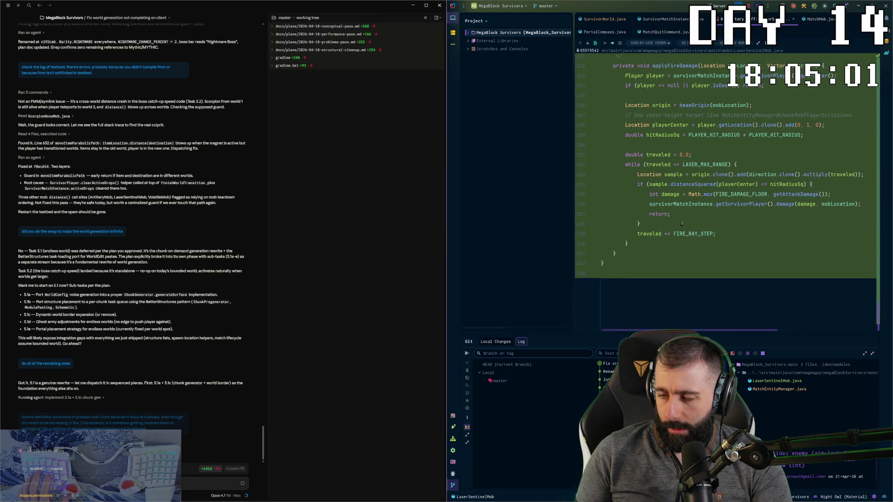
scroll(682, 224, up, 2)
scroll(682, 224, up, 2)
scroll(681, 223, up, 3)
scroll(682, 224, up, 2)
scroll(681, 223, up, 5)
scroll(686, 224, up, 3)
scroll(686, 224, up, 3)
scroll(686, 224, up, 2)
scroll(686, 225, up, 2)
scroll(687, 224, up, 3)
scroll(687, 225, up, 3)
scroll(688, 225, up, 3)
scroll(688, 228, up, 3)
scroll(689, 230, down, 10)
scroll(688, 229, down, 5)
scroll(684, 233, down, 5)
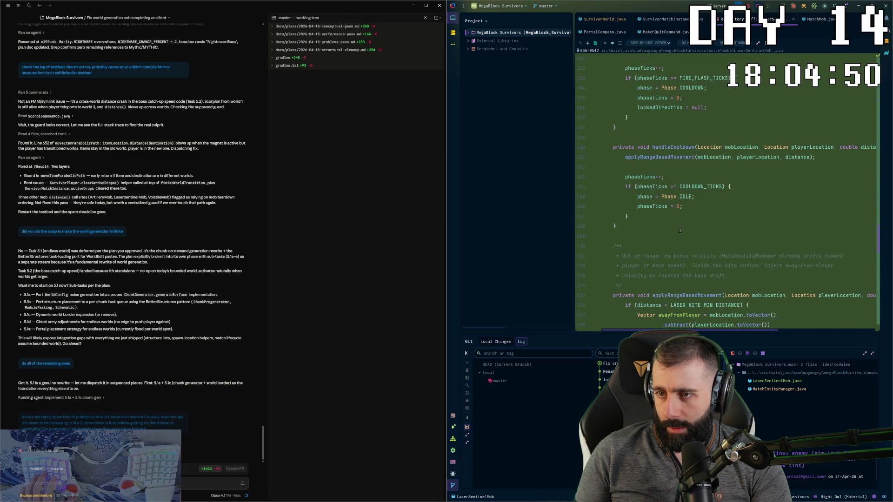
scroll(680, 237, down, 5)
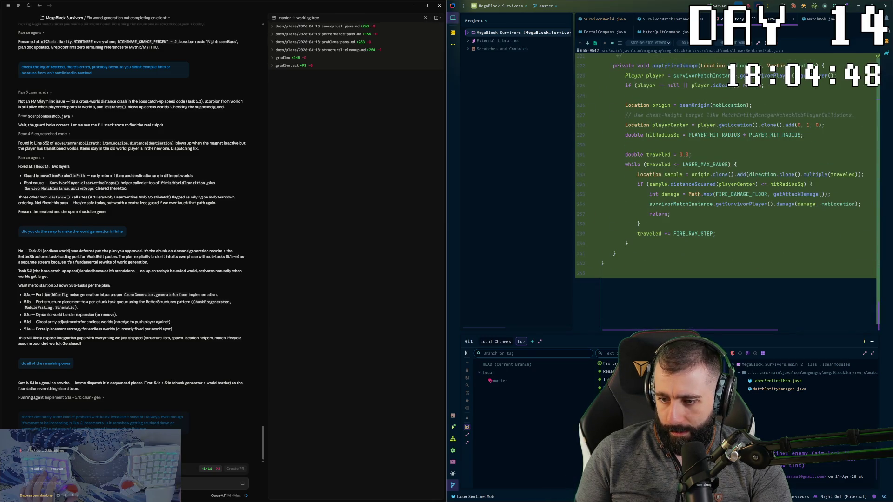
double_click(778, 380)
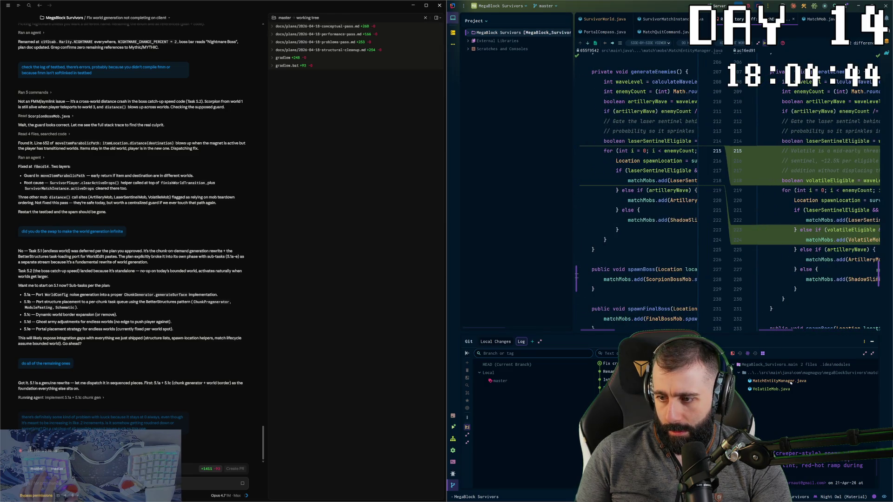
scroll(771, 290, right, 5)
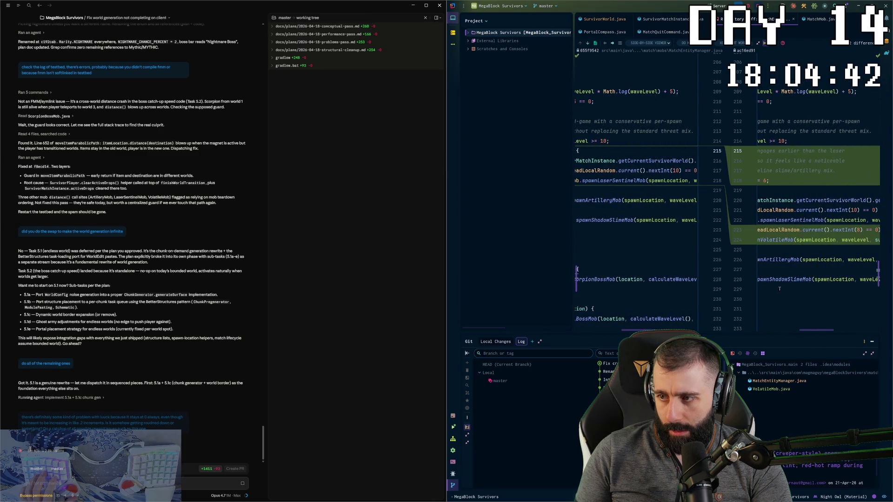
scroll(770, 291, left, 2)
scroll(771, 293, left, 2)
scroll(772, 296, left, 2)
scroll(772, 301, left, 2)
scroll(773, 301, right, 2)
scroll(772, 302, right, 2)
scroll(772, 302, right, 2)
scroll(771, 303, right, 2)
scroll(771, 302, left, 2)
scroll(767, 302, left, 2)
scroll(764, 301, left, 2)
scroll(765, 301, left, 1)
scroll(764, 301, left, 1)
scroll(764, 302, left, 1)
scroll(763, 301, left, 1)
scroll(763, 301, right, 1)
scroll(764, 301, right, 1)
scroll(764, 301, right, 1)
scroll(766, 300, right, 1)
scroll(765, 300, left, 2)
scroll(767, 299, left, 1)
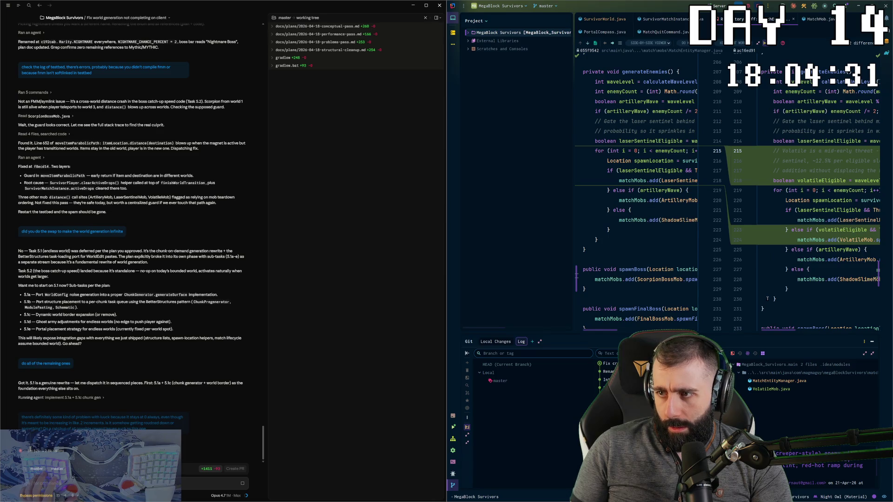
scroll(768, 298, right, 1)
scroll(761, 294, left, 1)
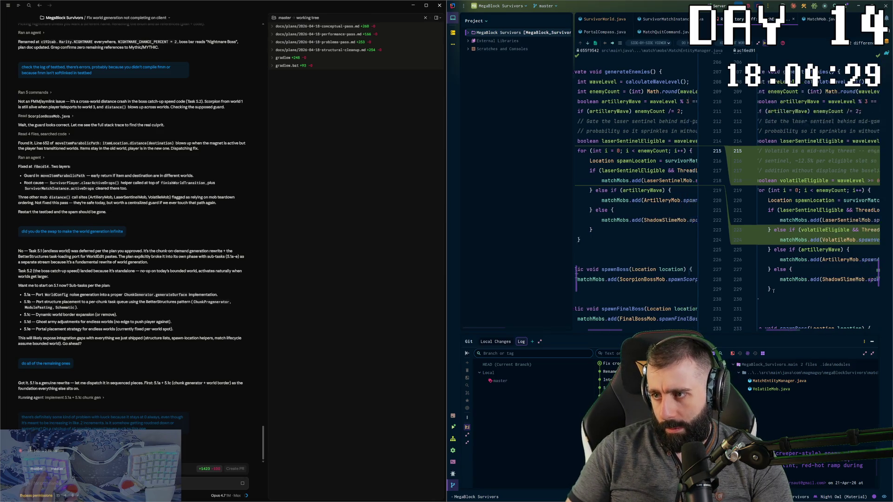
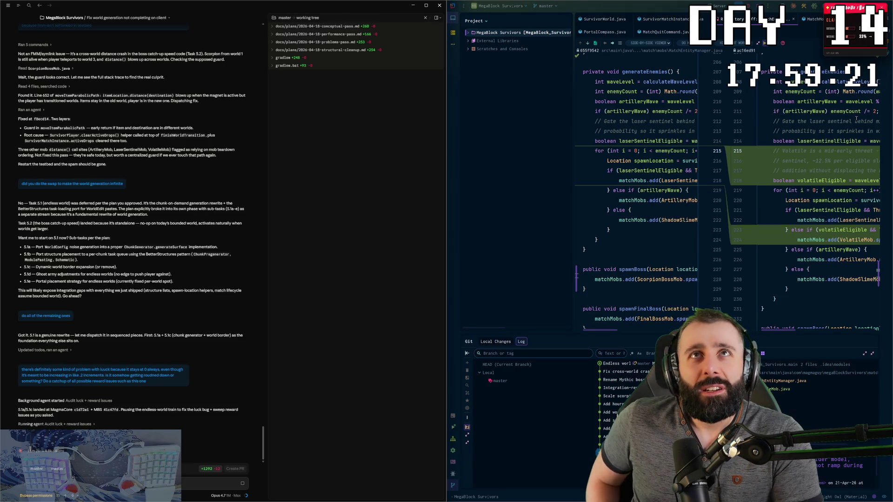
Move the usage readout aside and read the agent's commit summary of the luck-truncation fix.
drag(857, 13, 35, 11)
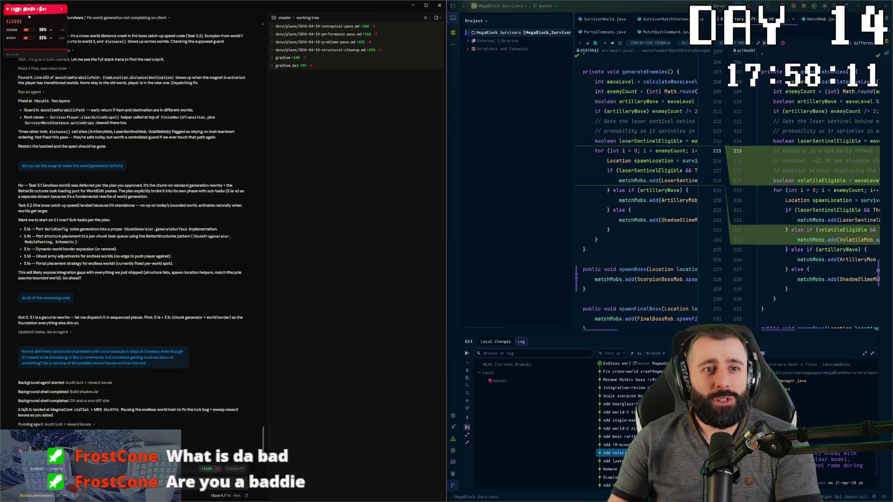
mouse_move(857, 13)
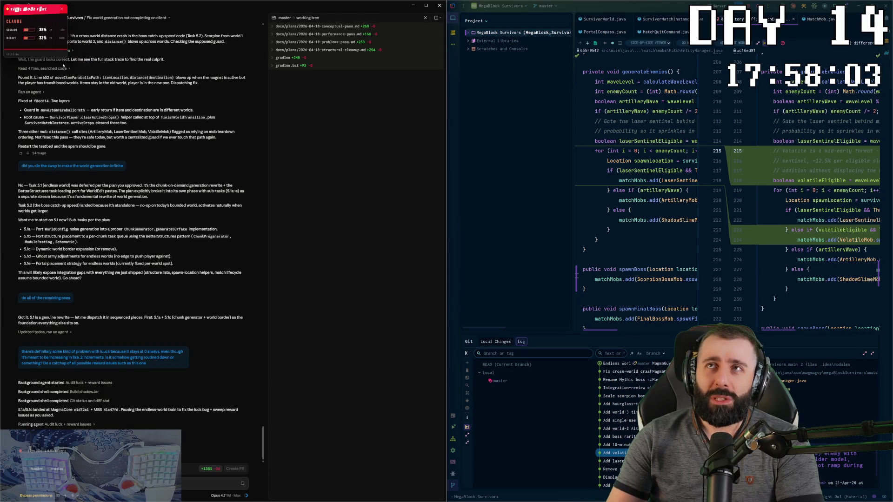
mouse_move(857, 28)
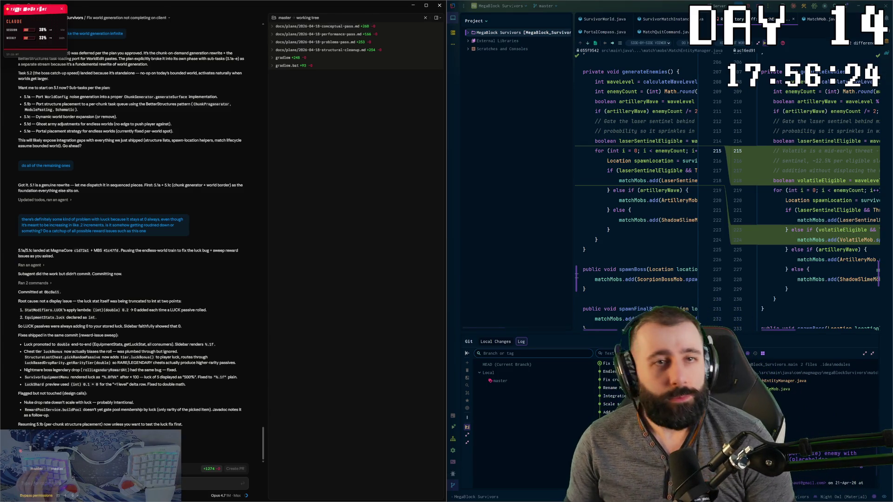
mouse_move(111, 301)
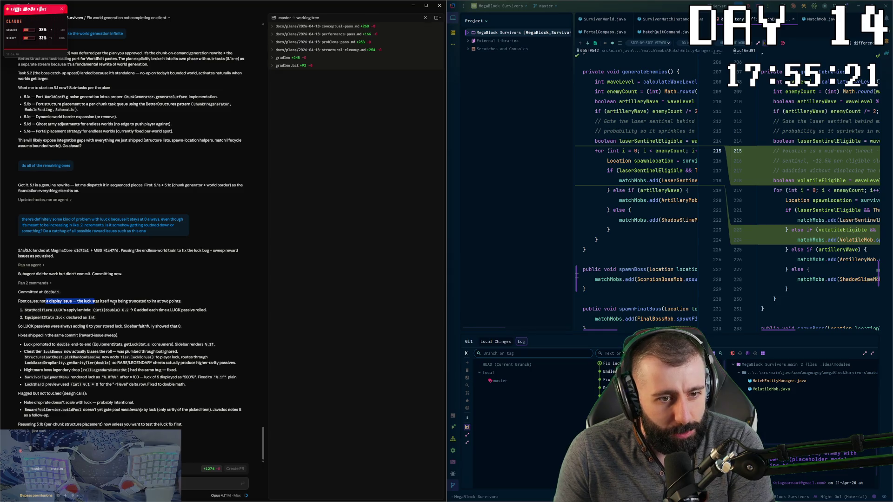
drag(138, 301, 151, 302)
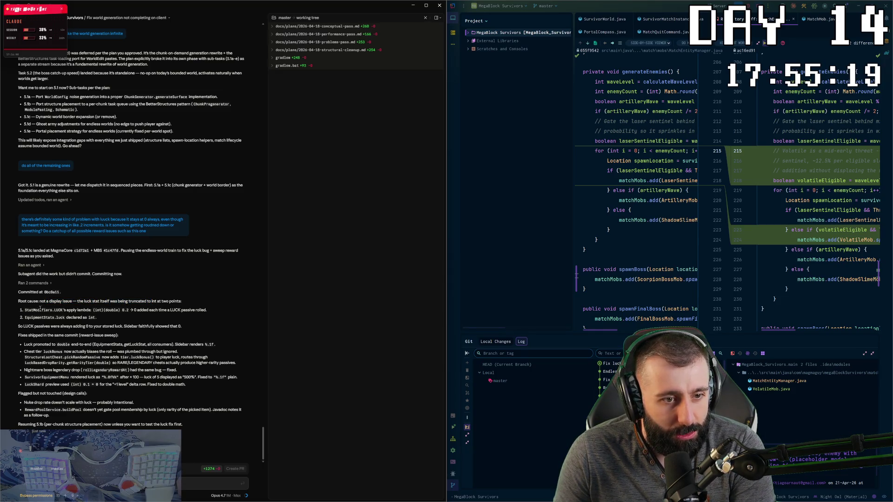
mouse_move(93, 307)
mouse_down()
mouse_move(160, 309)
mouse_move(85, 318)
mouse_up()
mouse_move(18, 327)
mouse_down()
mouse_move(100, 323)
mouse_move(42, 310)
mouse_up()
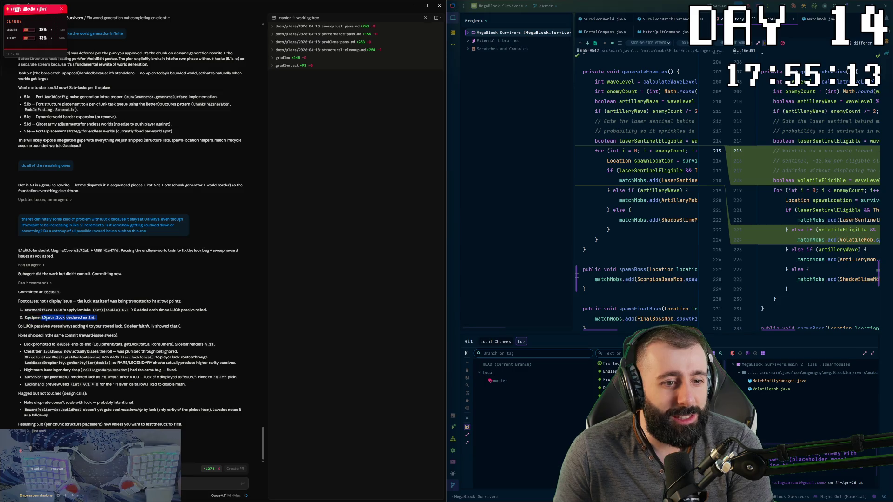
click(120, 323)
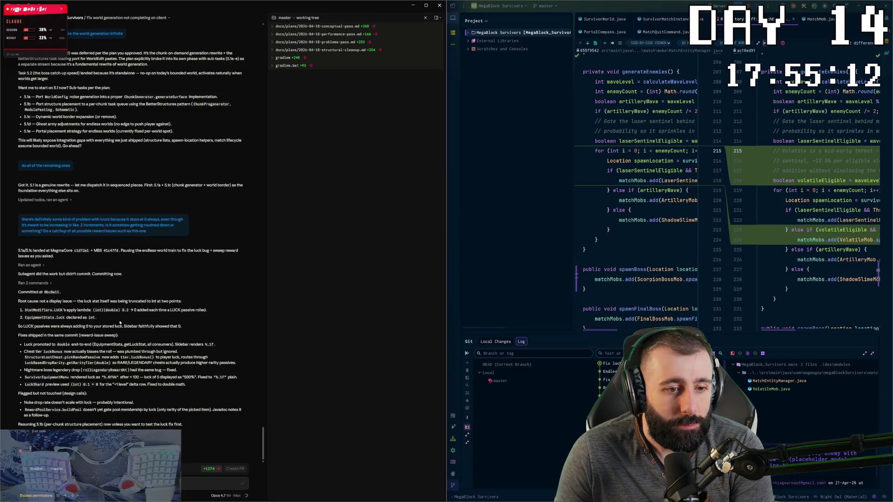